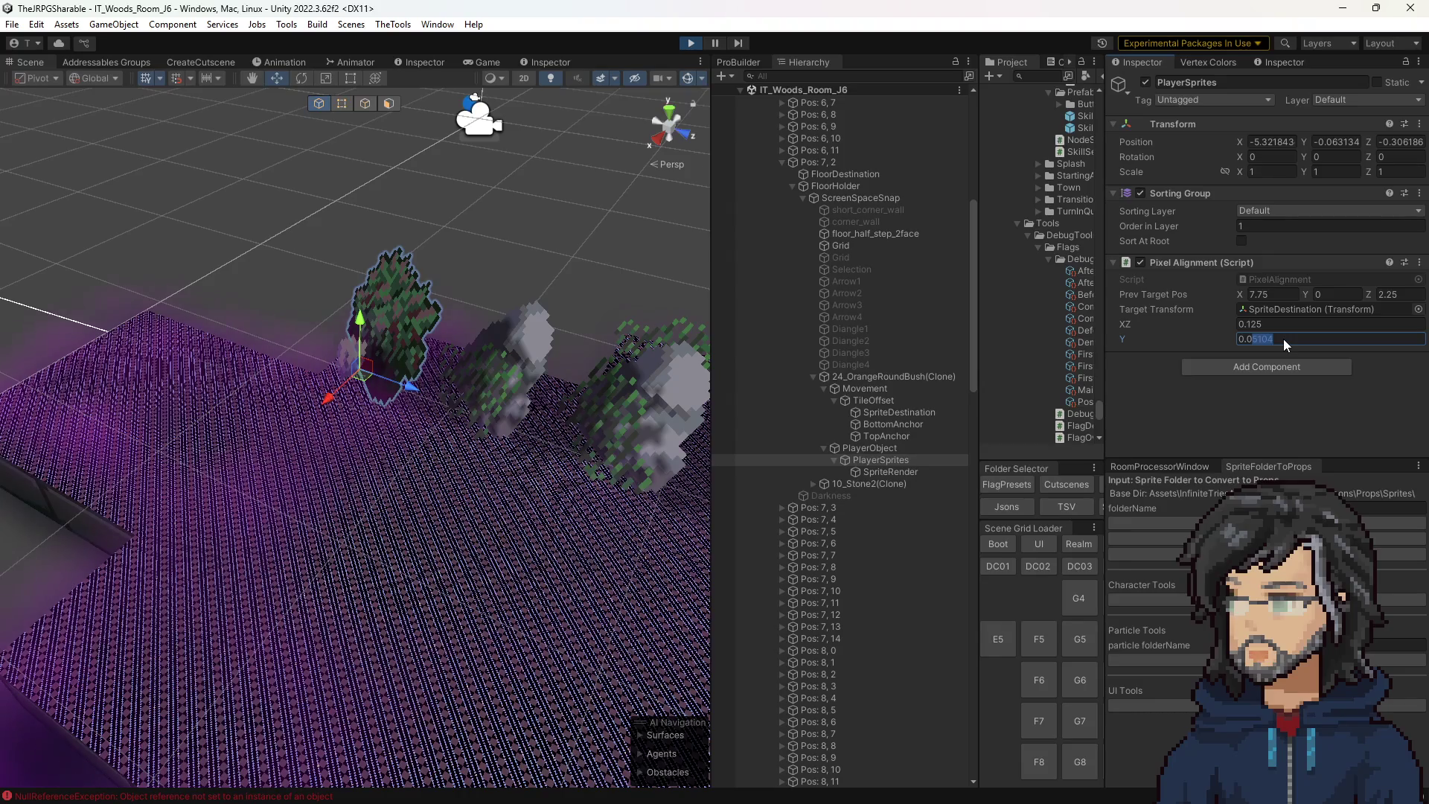
Open the PixelAlignment.cs script in Visual Studio from its Inspector reference and scroll through it.
double_click(1279, 279)
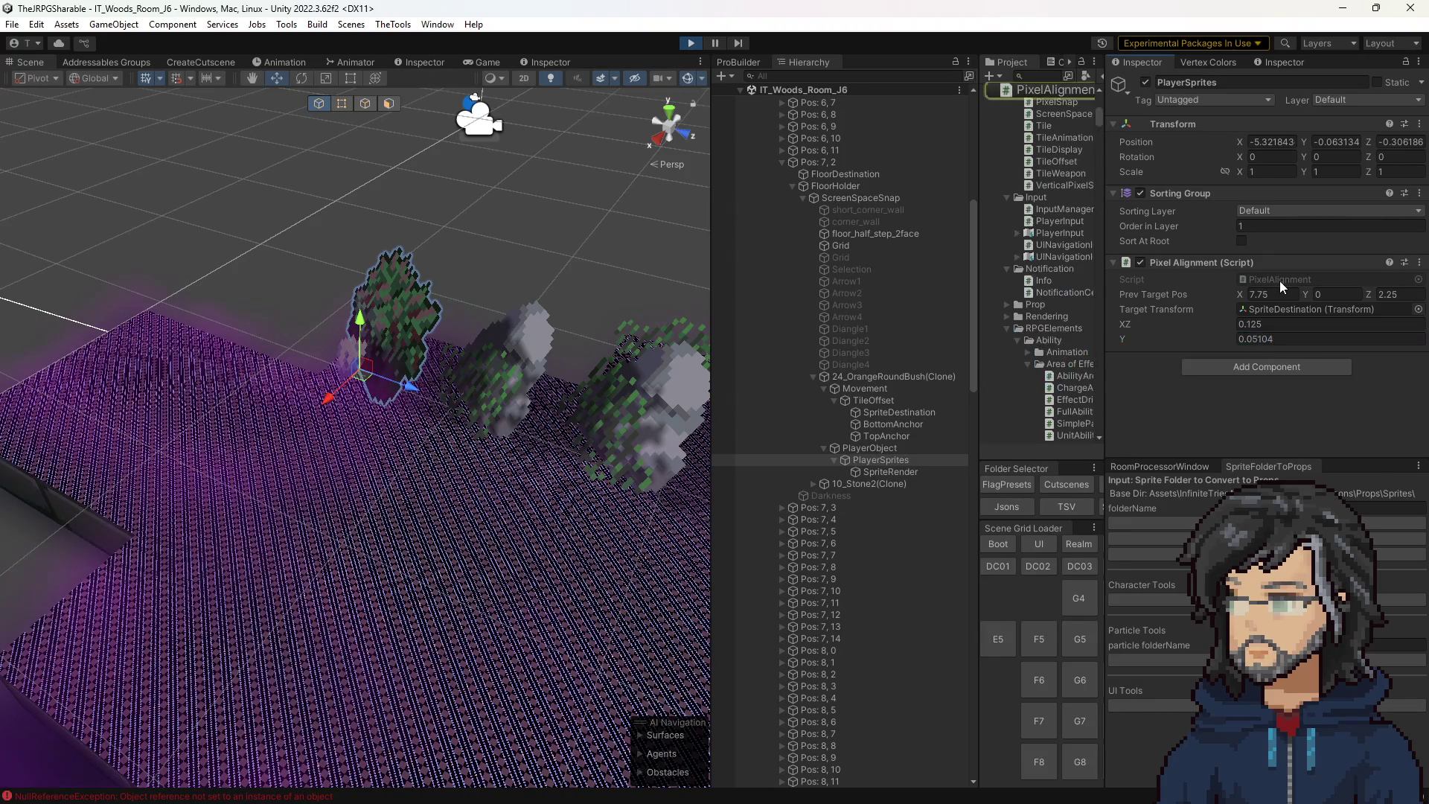
scroll(342, 275, down, 4)
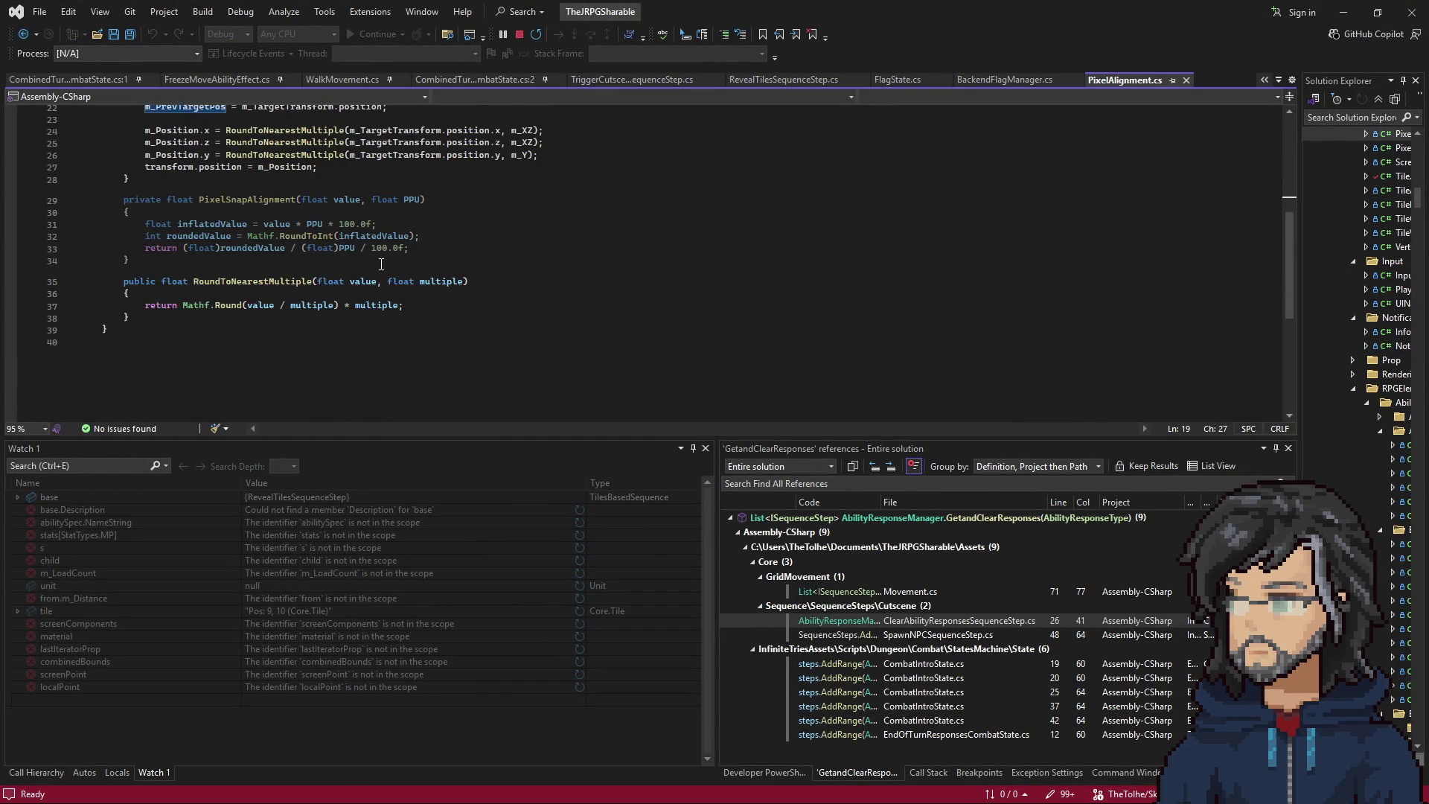
Review LateUpdate's m_Position rounding lines, highlighting m_TargetTransform and m_Position, then return to Unity.
scroll(342, 275, up, 1)
click(147, 192)
drag(146, 202, 532, 237)
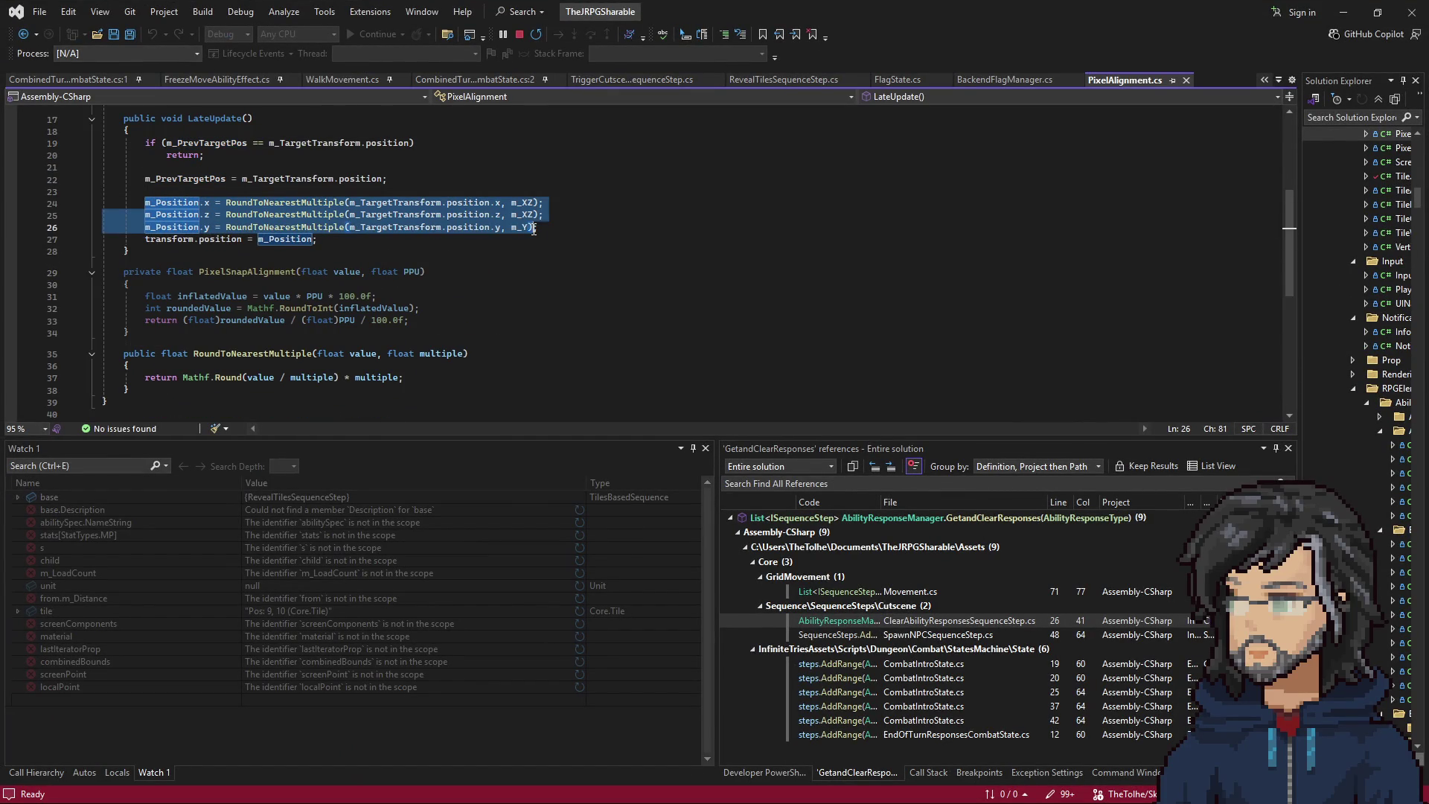
double_click(394, 203)
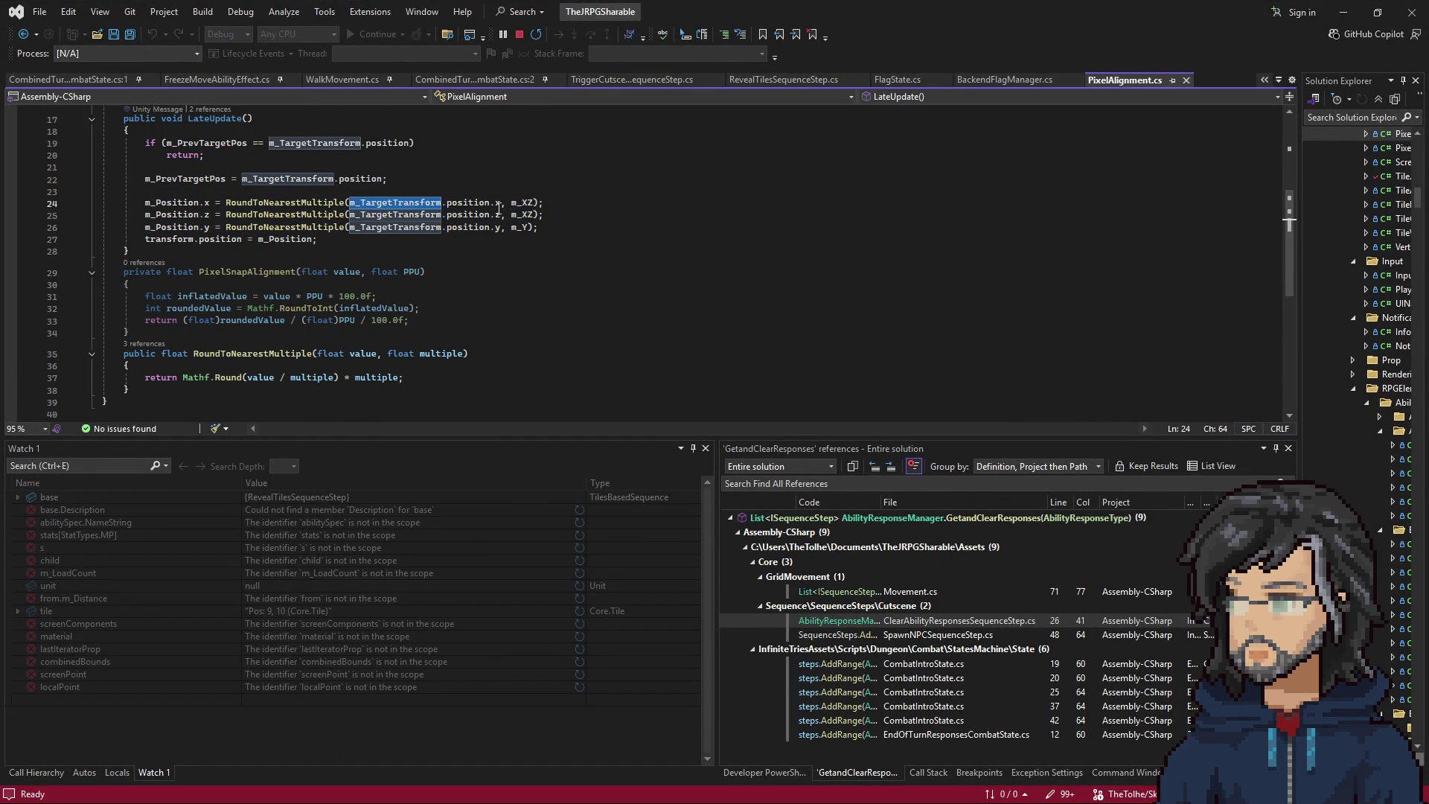
double_click(152, 203)
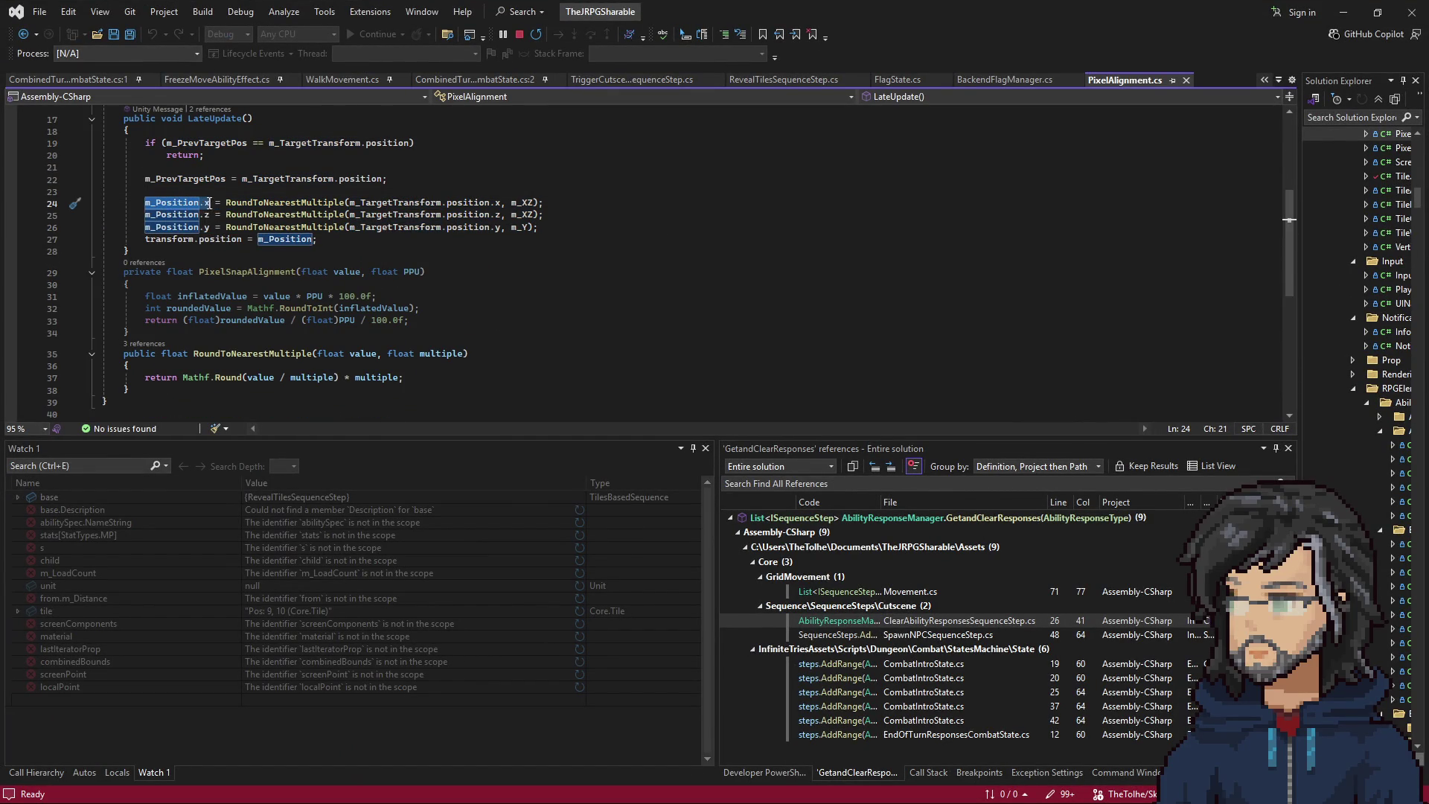
click(1343, 12)
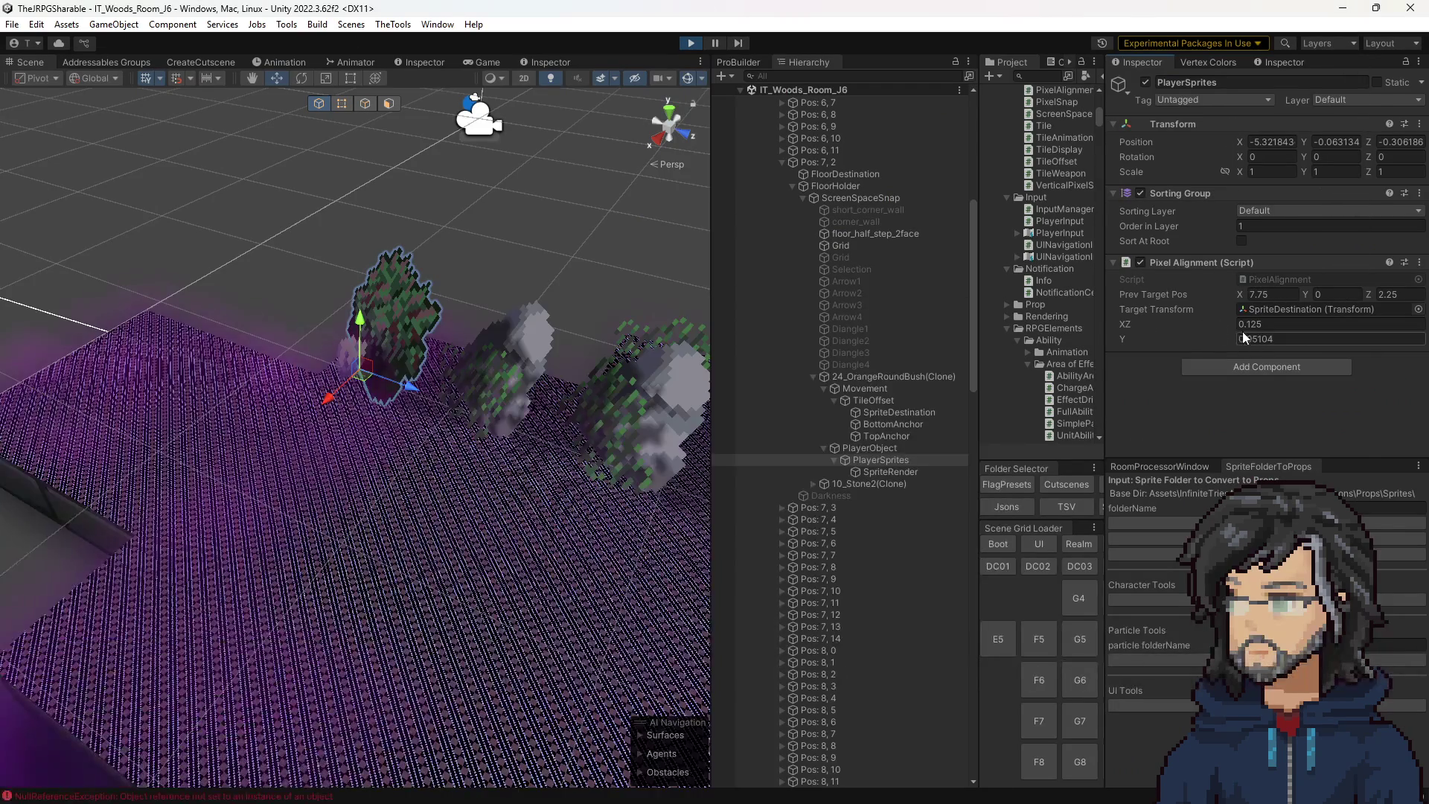
Switch to the running Game view, checking the Pixel Alignment Y snap value 0.05104.
scroll(521, 423, down, 10)
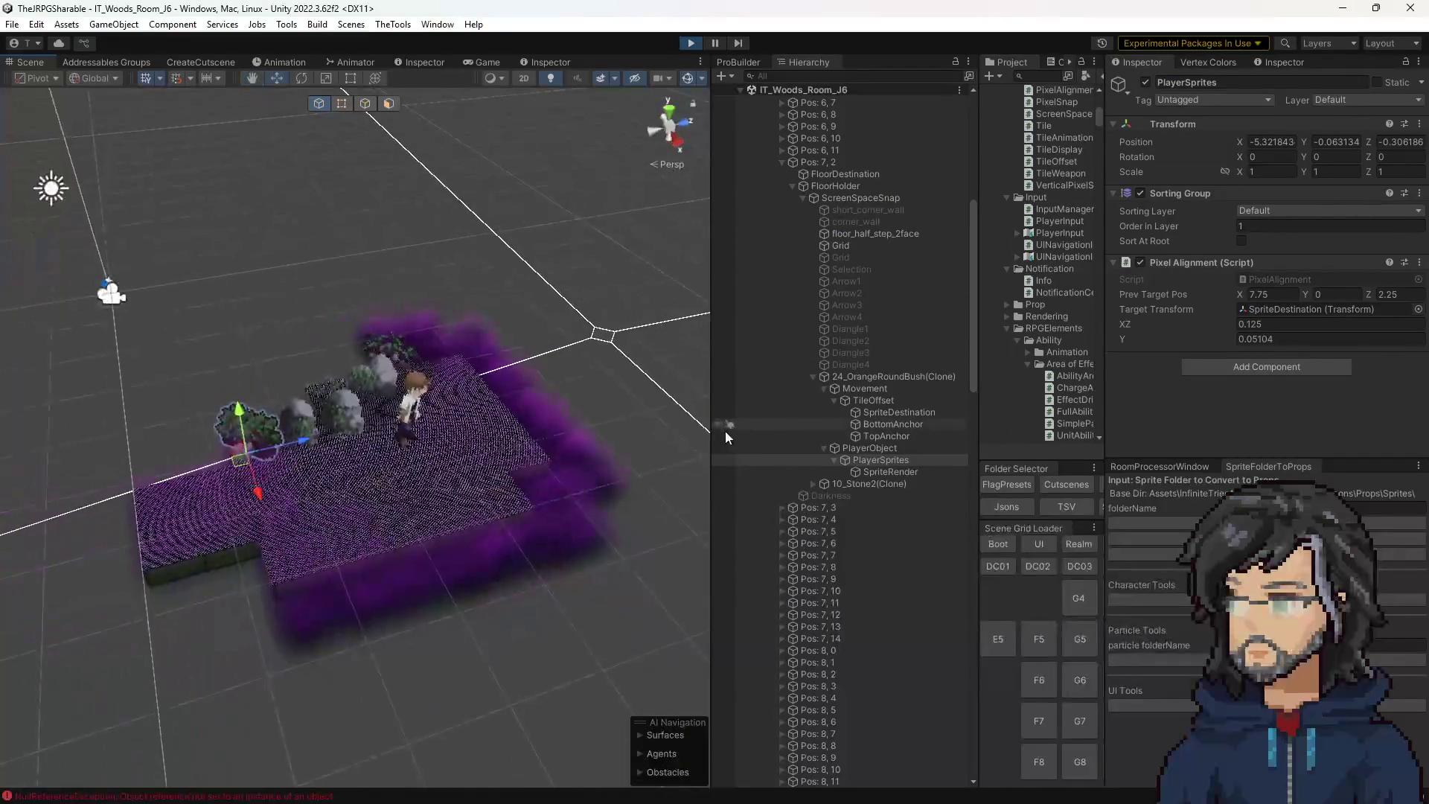
click(480, 62)
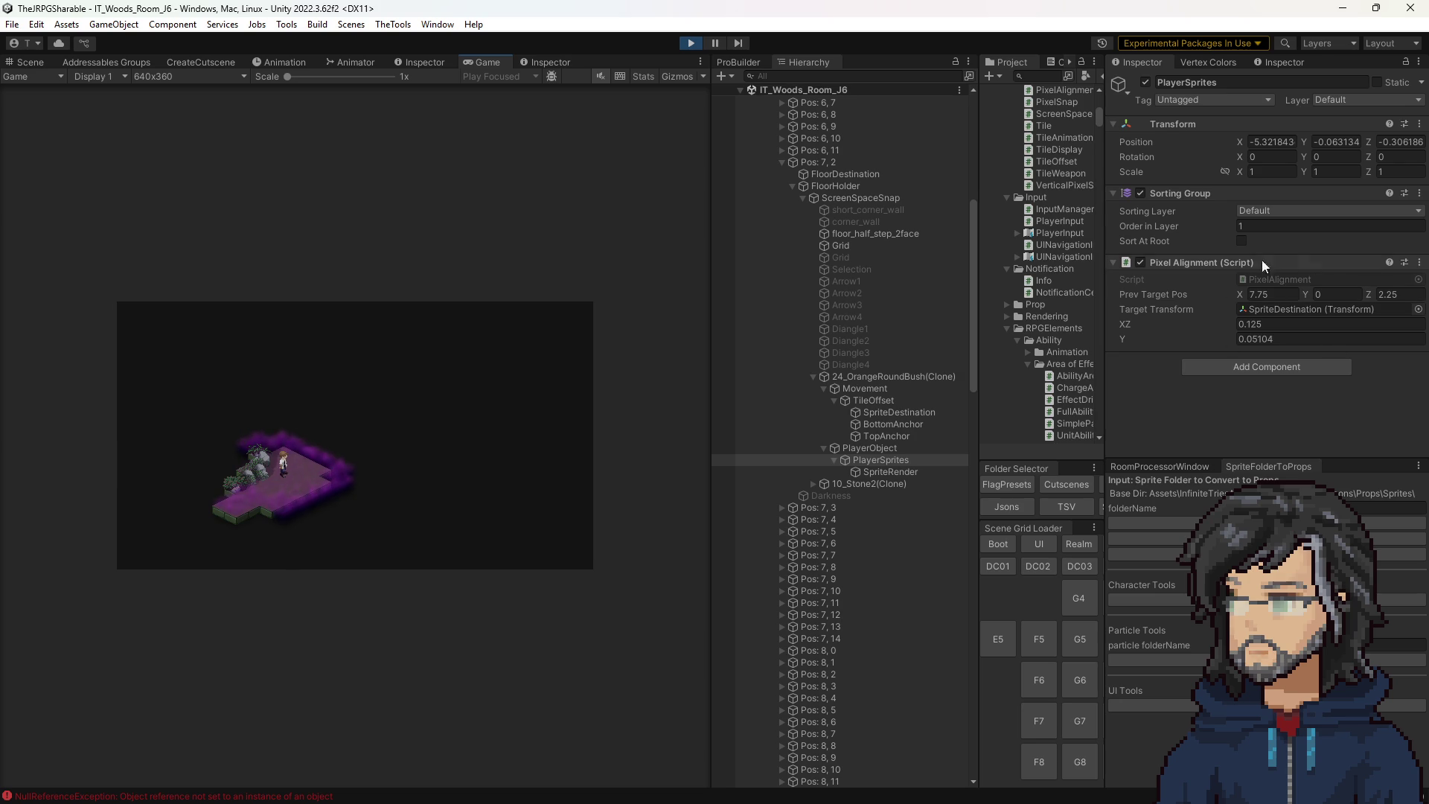
click(1297, 340)
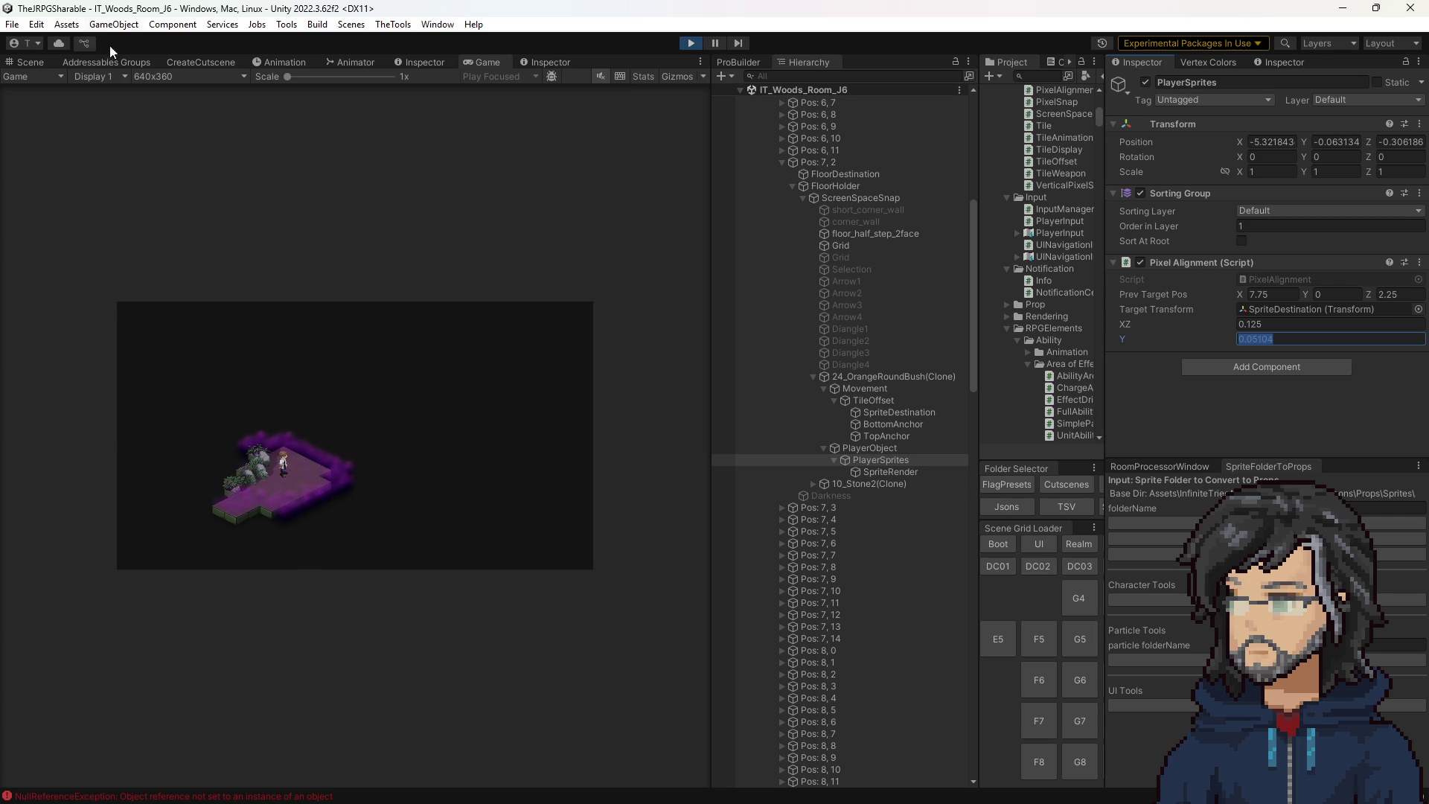
click(34, 64)
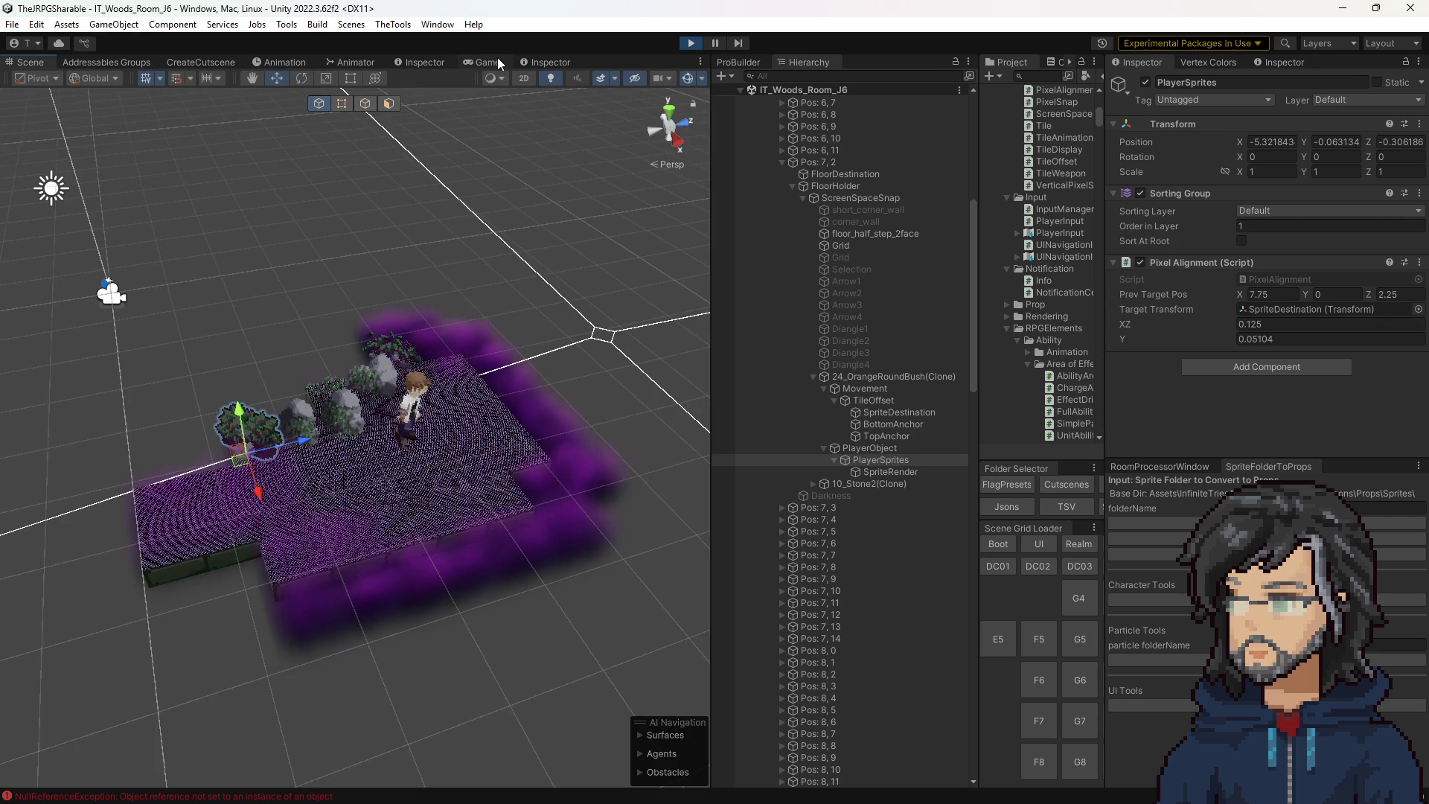
click(492, 61)
Move the player one tile right and one up, then widen the Game view to 2x.
key(Right)
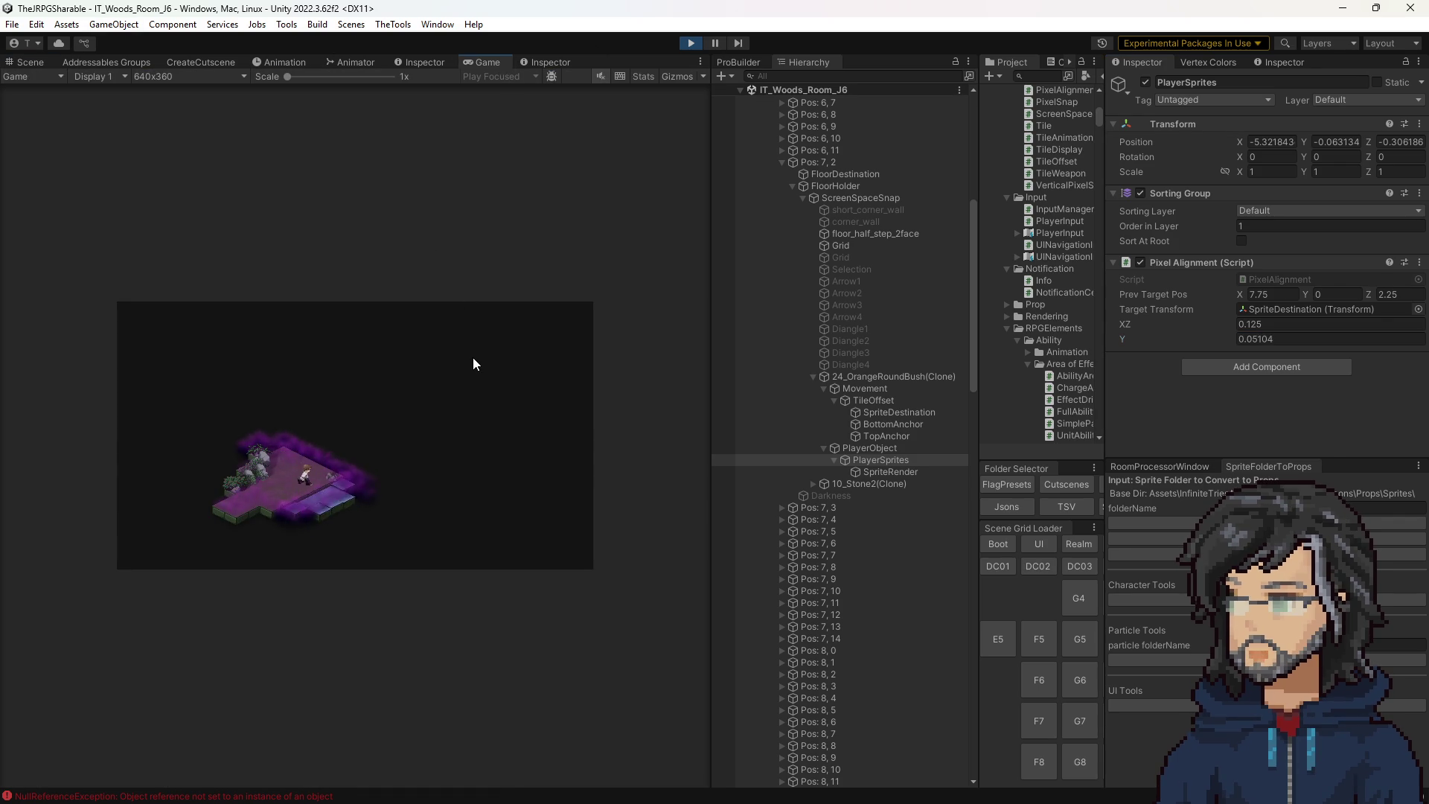
key(Up)
drag(709, 351, 1061, 354)
Walk the player past the trees to the green orb, stepping left and down, then stop play.
key(Up)
key(Right)
key(Up)
key(Right)
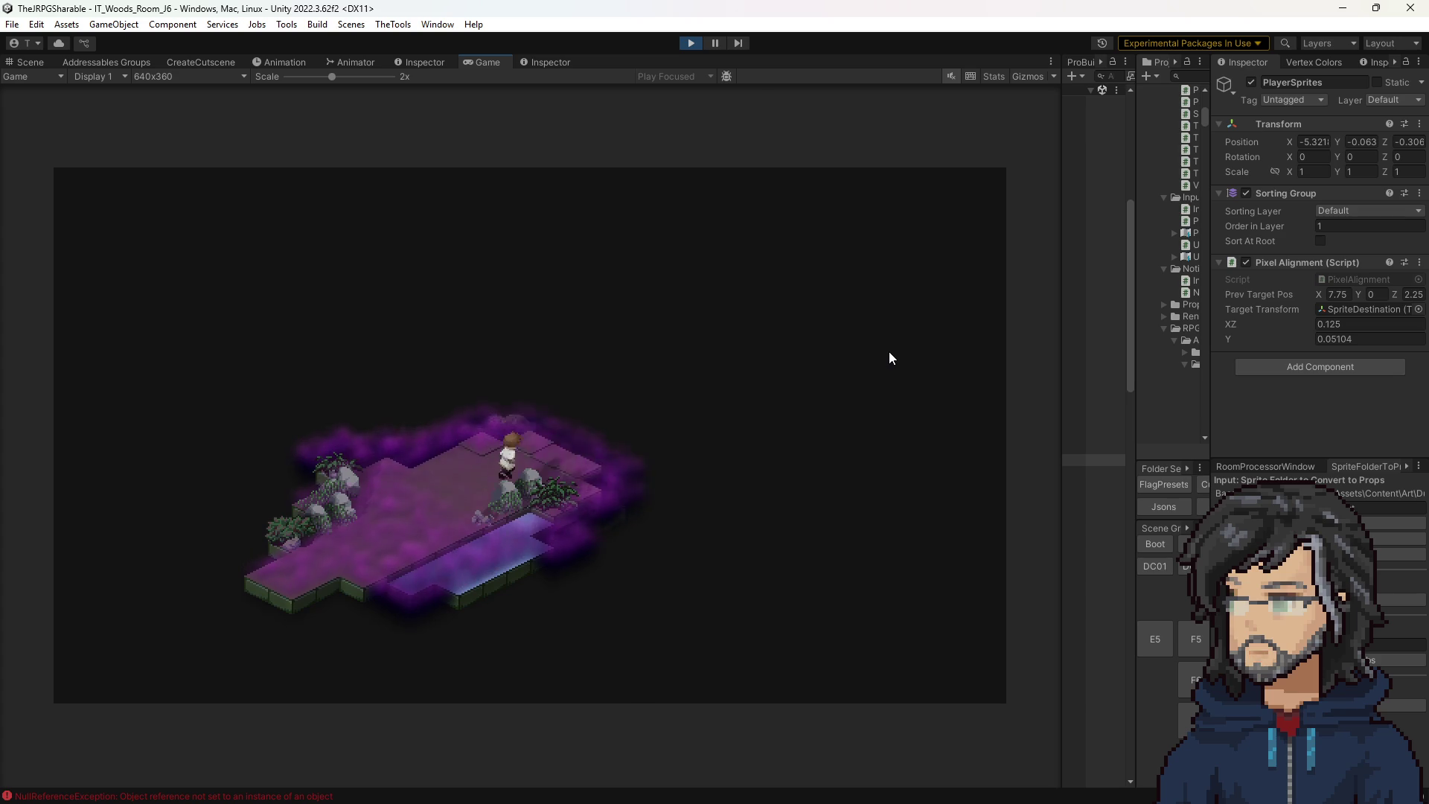
key(Up)
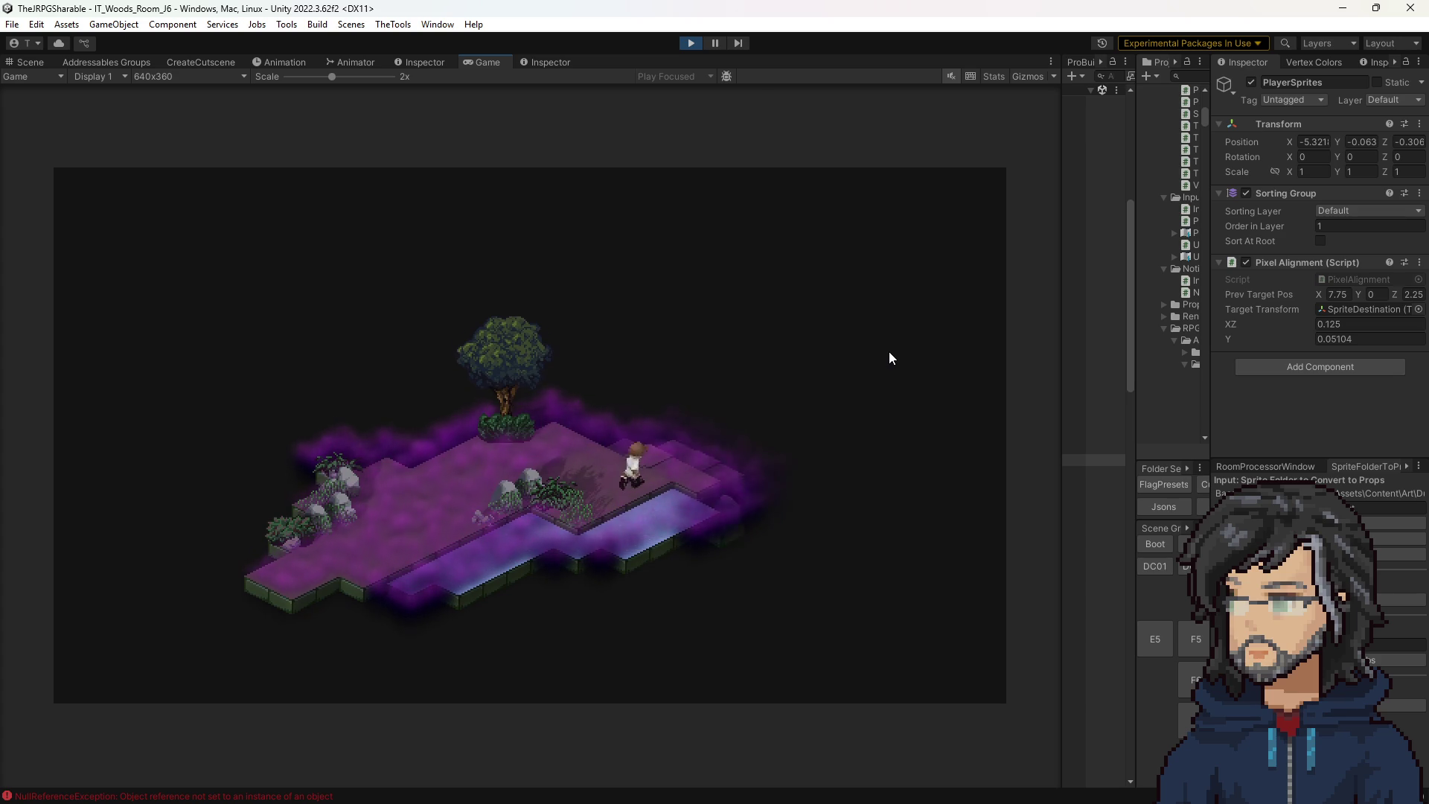
key(Up)
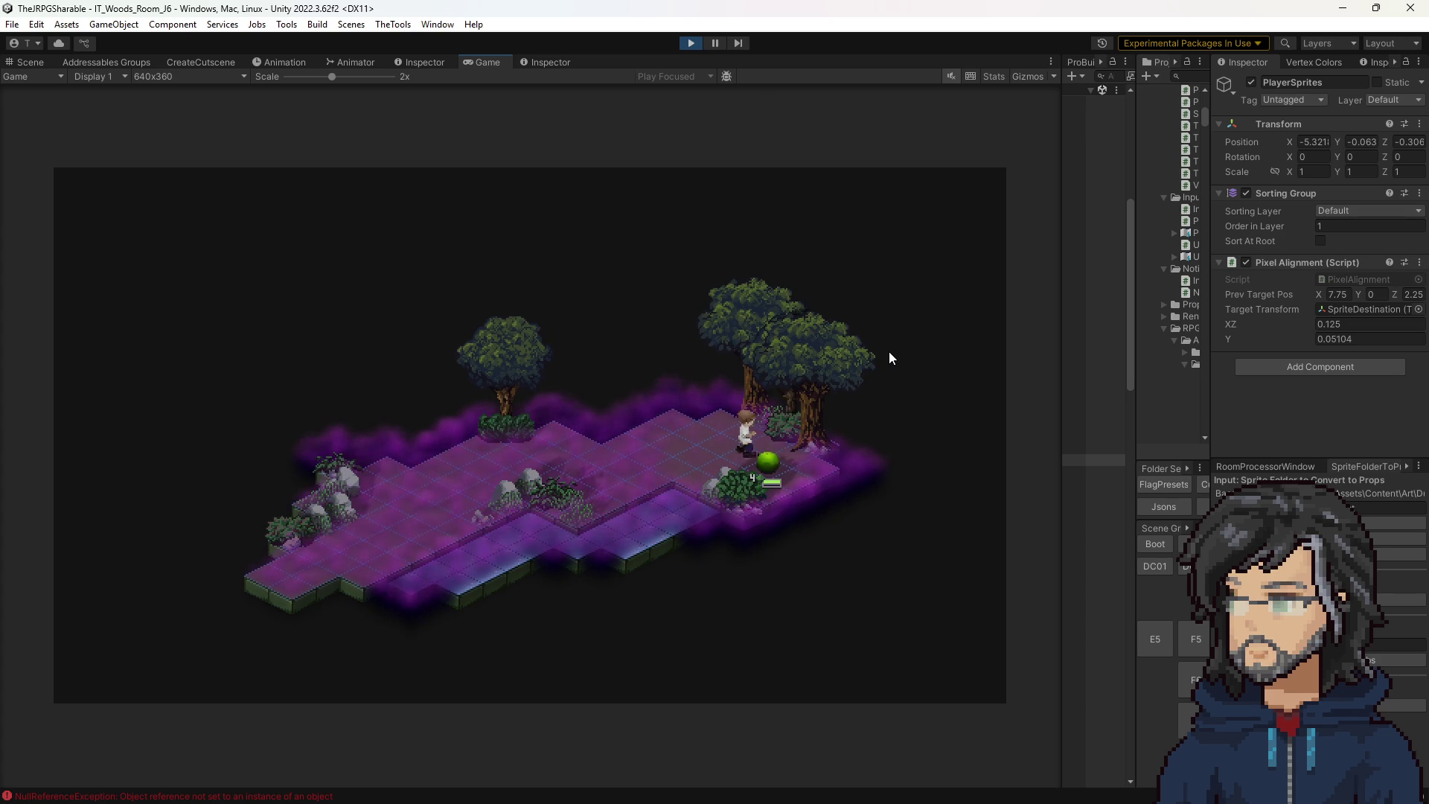
key(Left)
key(Left)
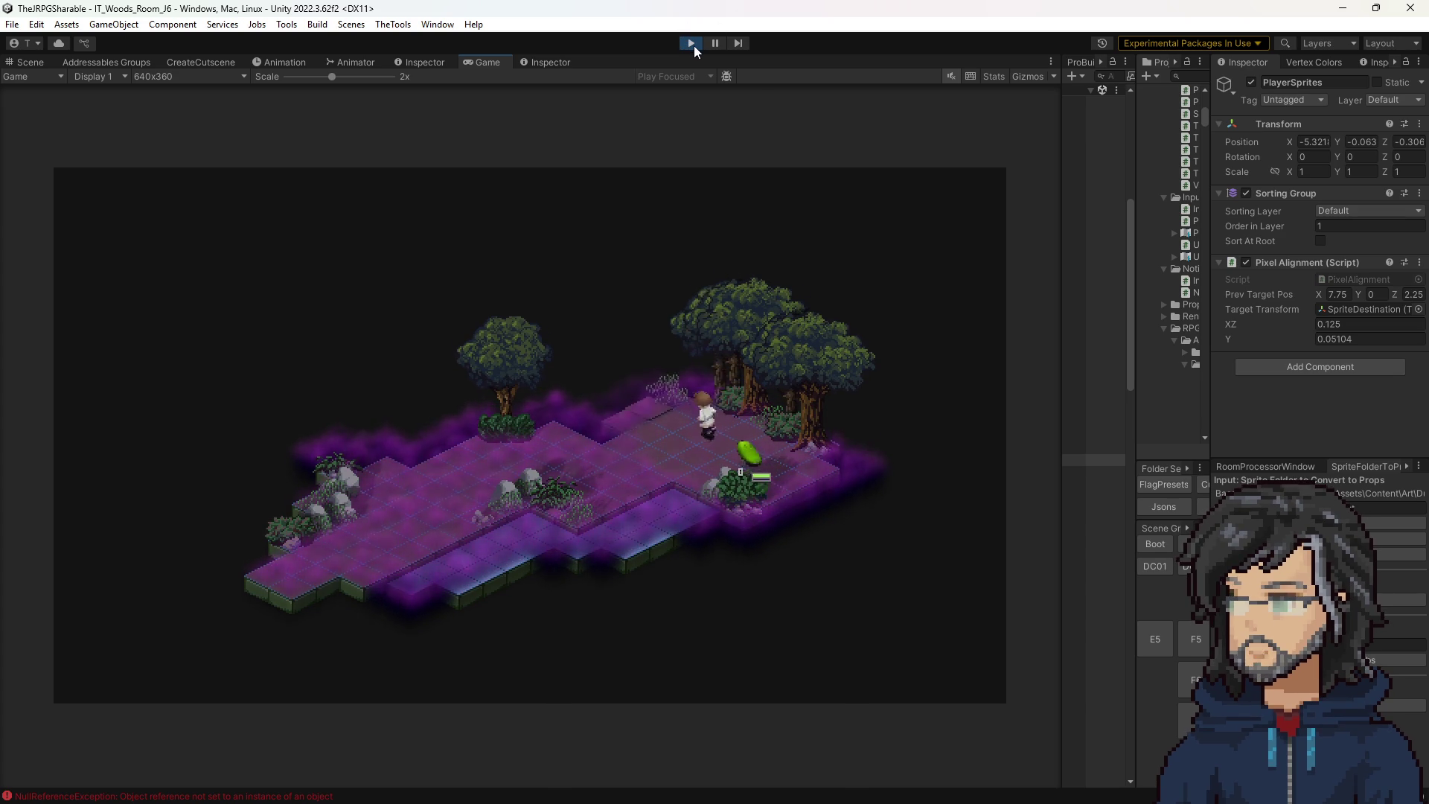
key(Left)
key(Down)
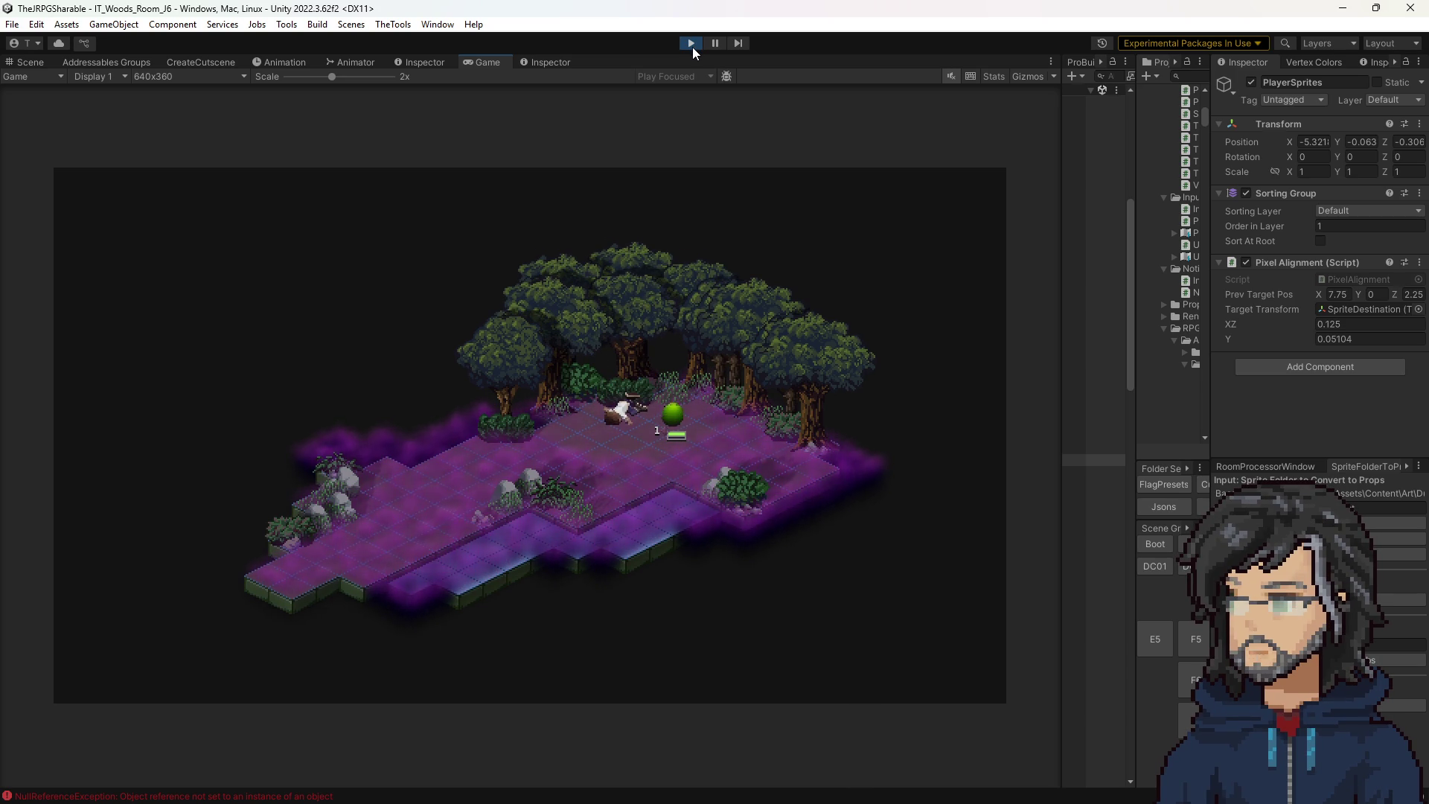
click(692, 46)
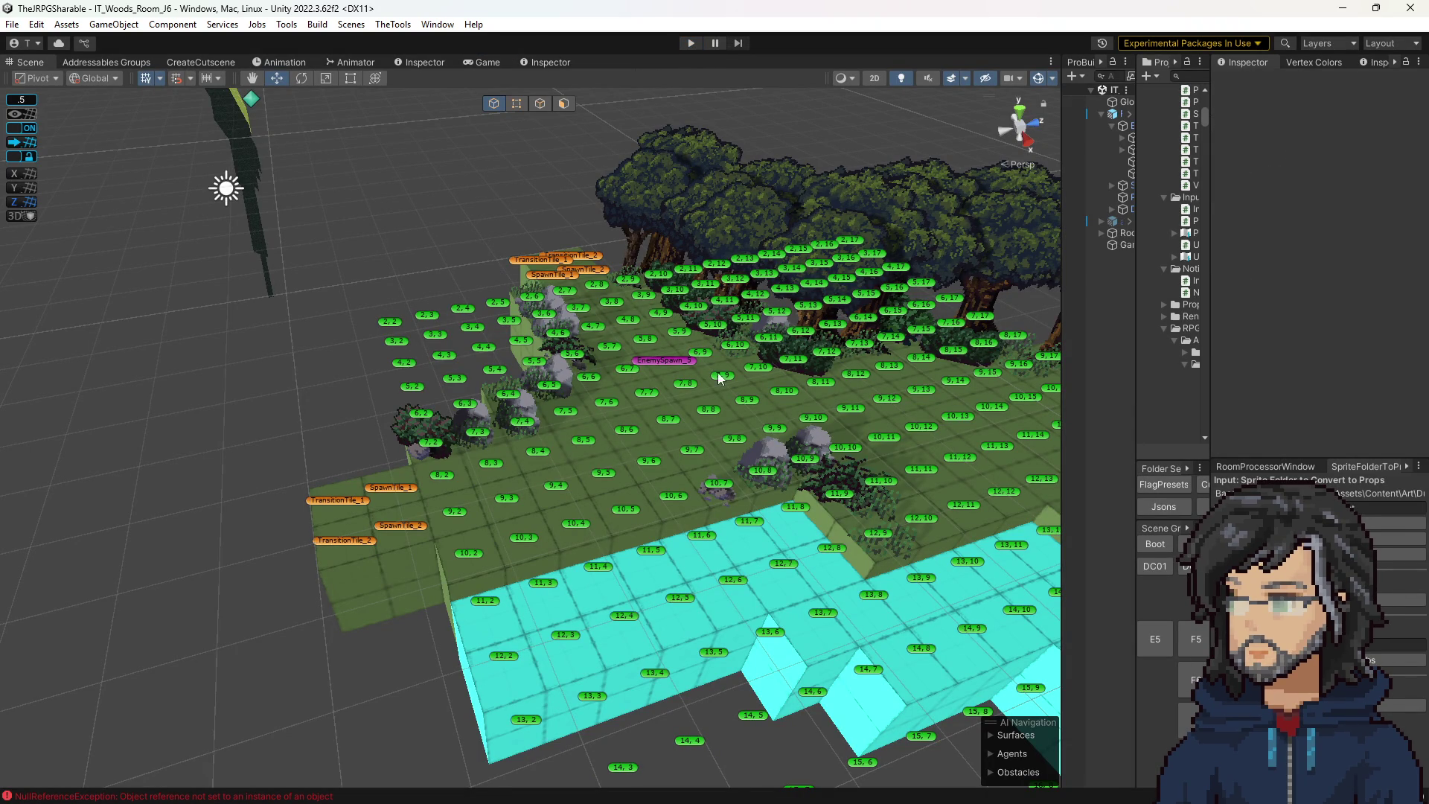
Frame the labelled tile grid in the Scene view and enter Play mode again.
scroll(740, 377, up, 2)
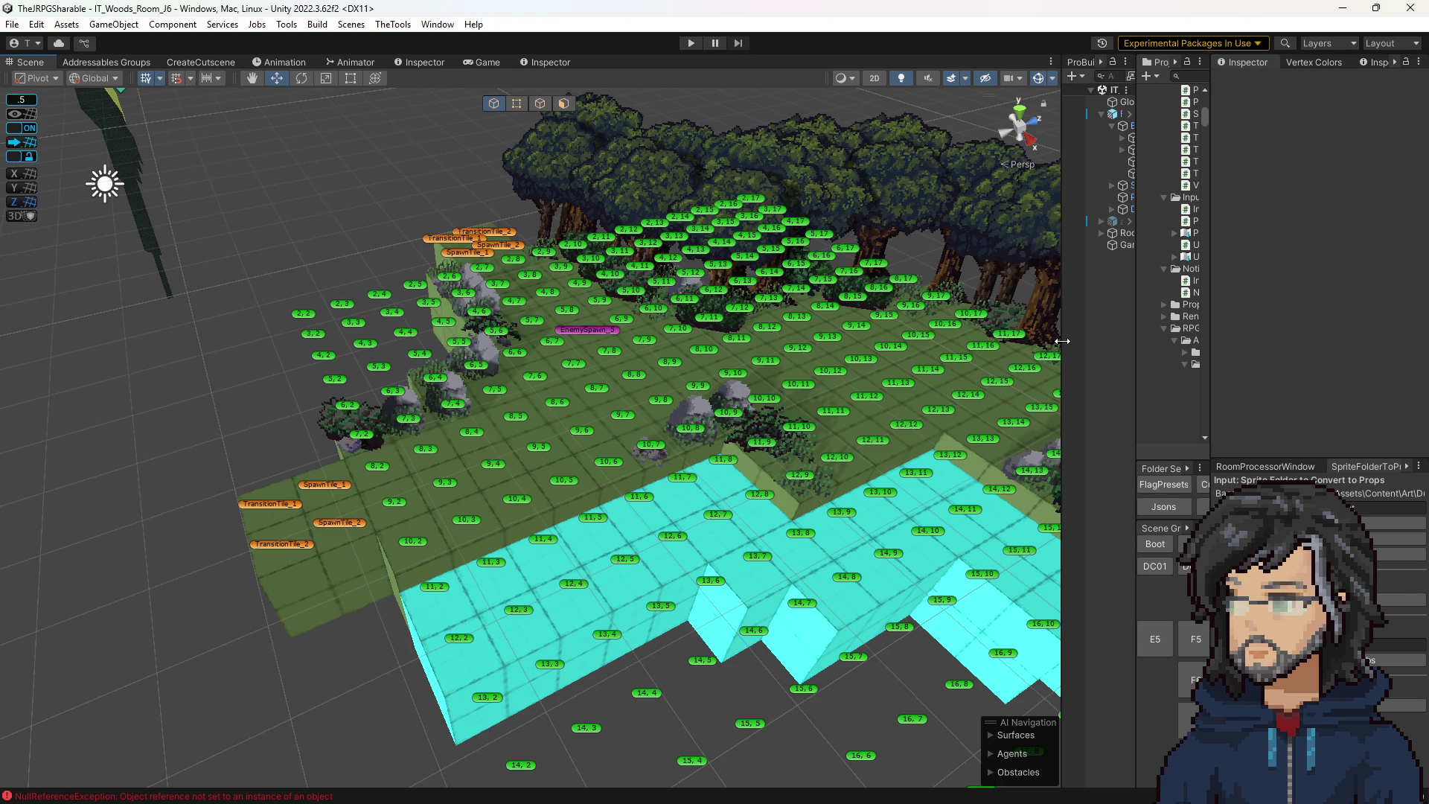
click(690, 43)
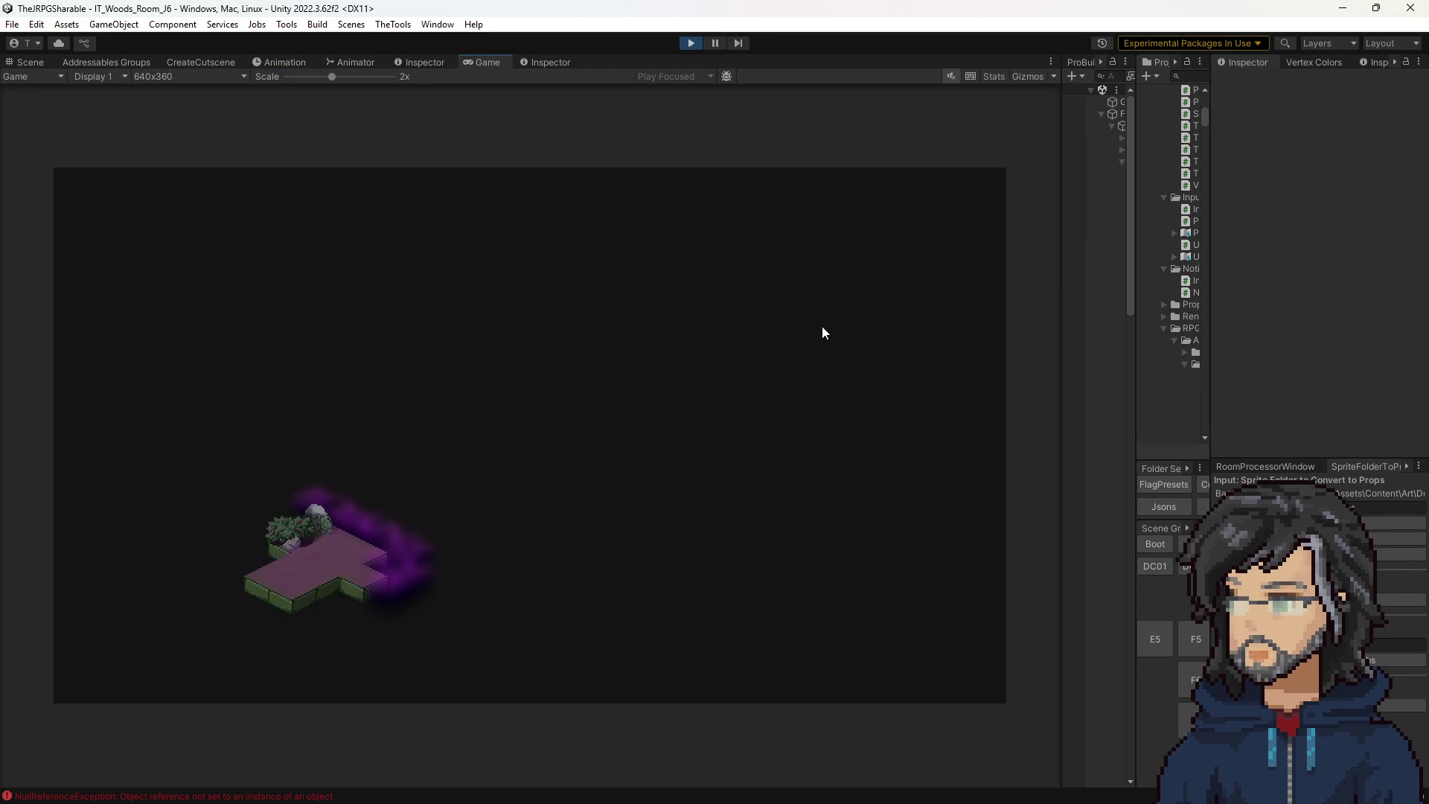
Exit Play mode to return to the Scene view of the labelled tile grid.
click(689, 41)
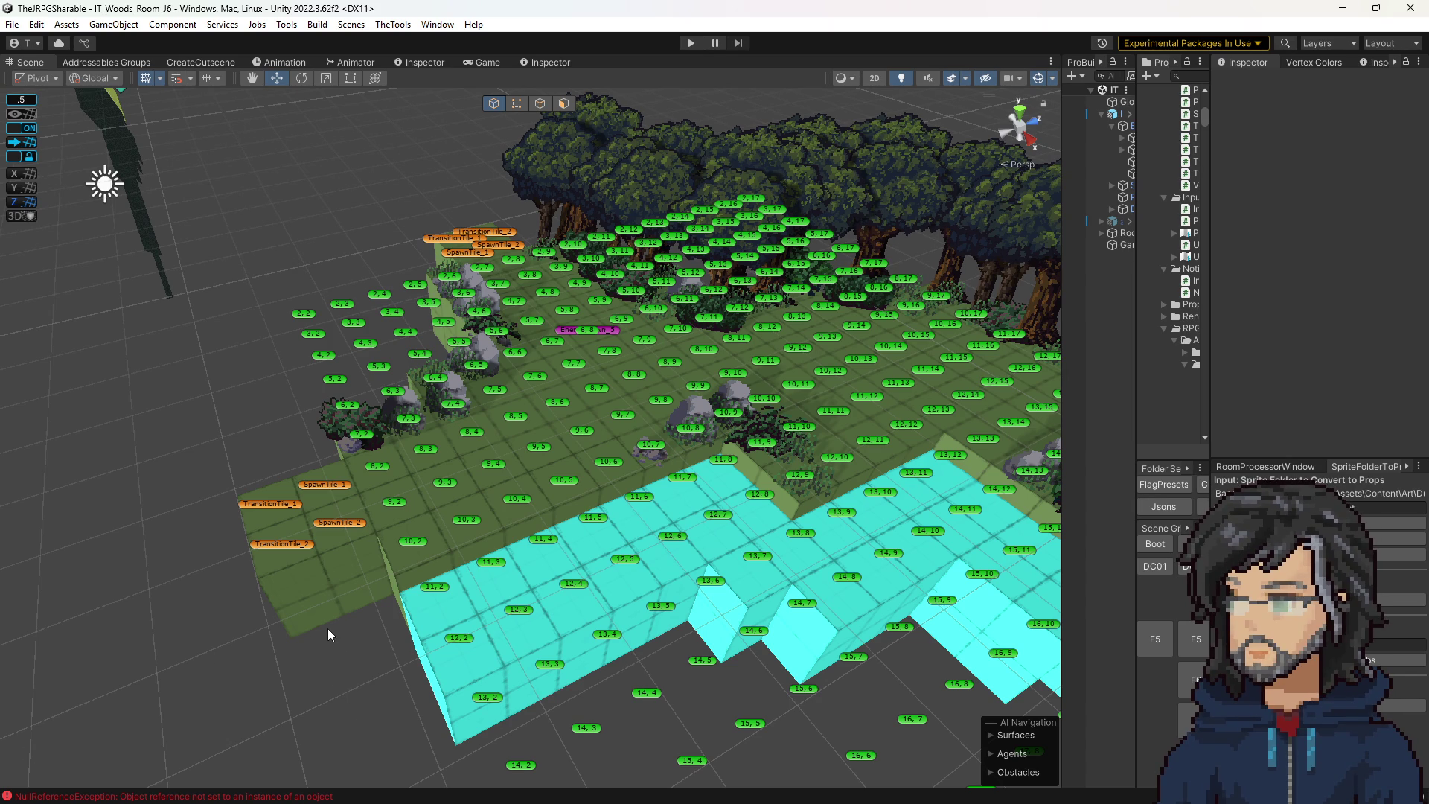
drag(587, 493, 667, 499)
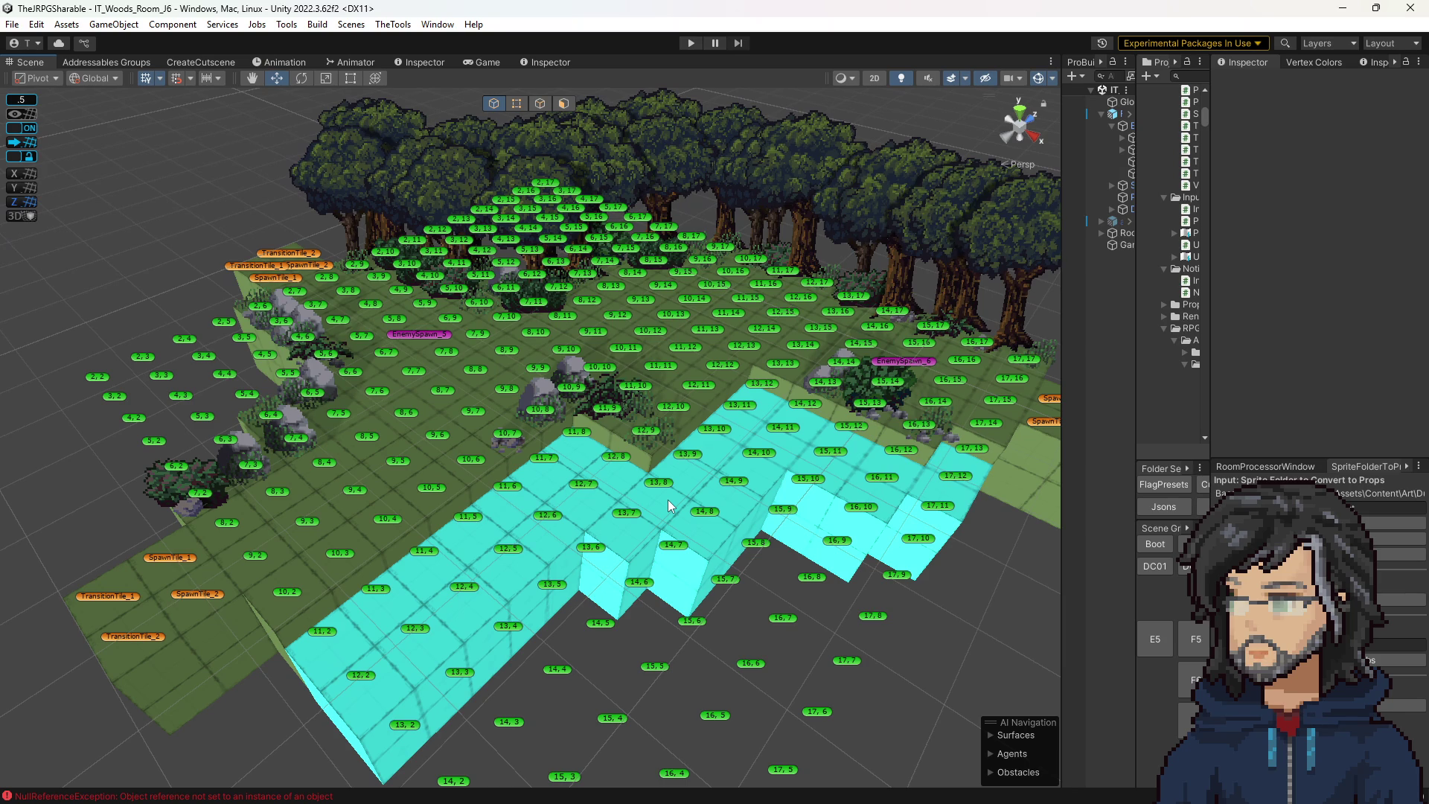
mouse_move(610, 453)
mouse_down()
mouse_move(622, 514)
mouse_move(618, 502)
mouse_up()
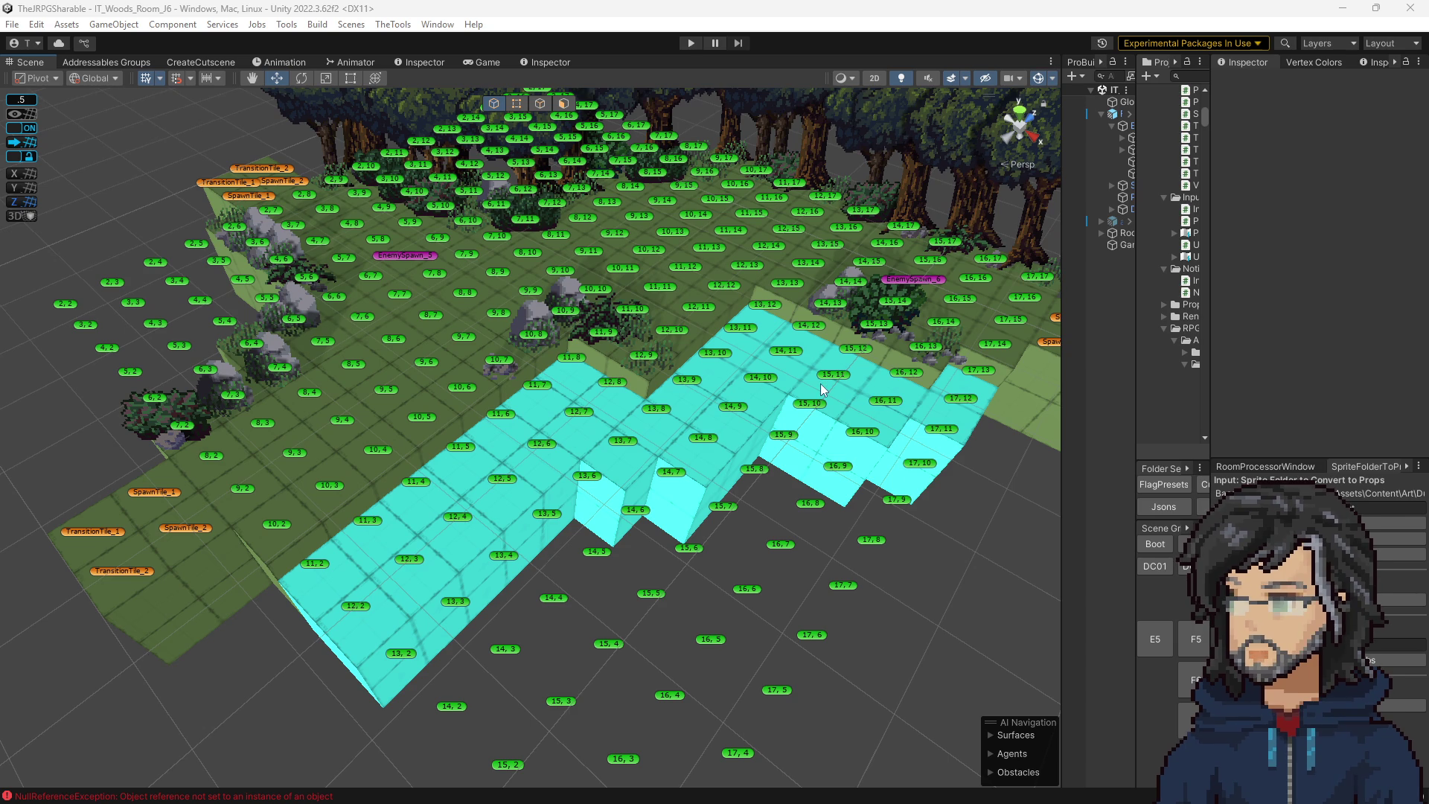
Frame the whole tile grid in the Scene view, then drag the splitter to widen the Project panel.
scroll(820, 382, up, 3)
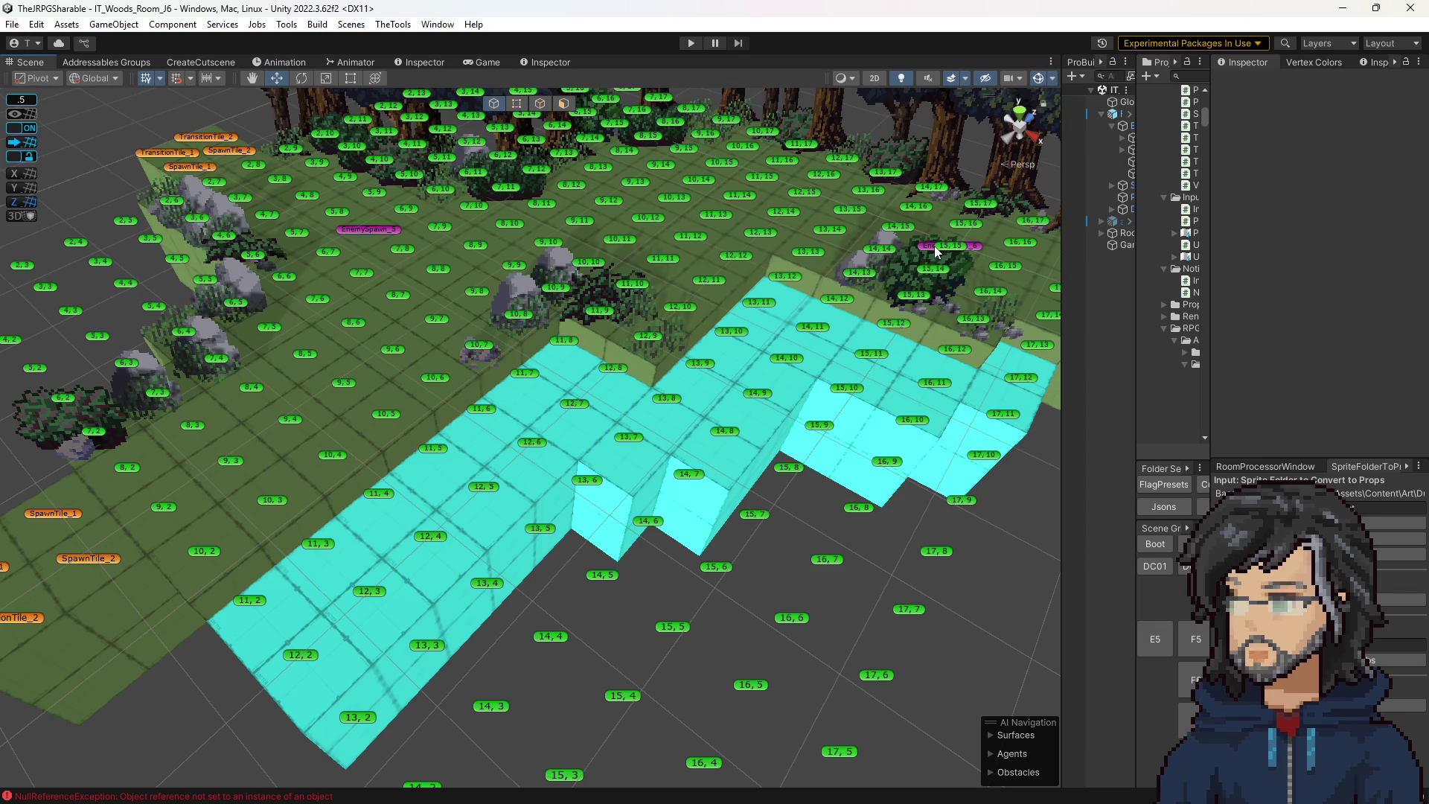
drag(934, 246, 777, 274)
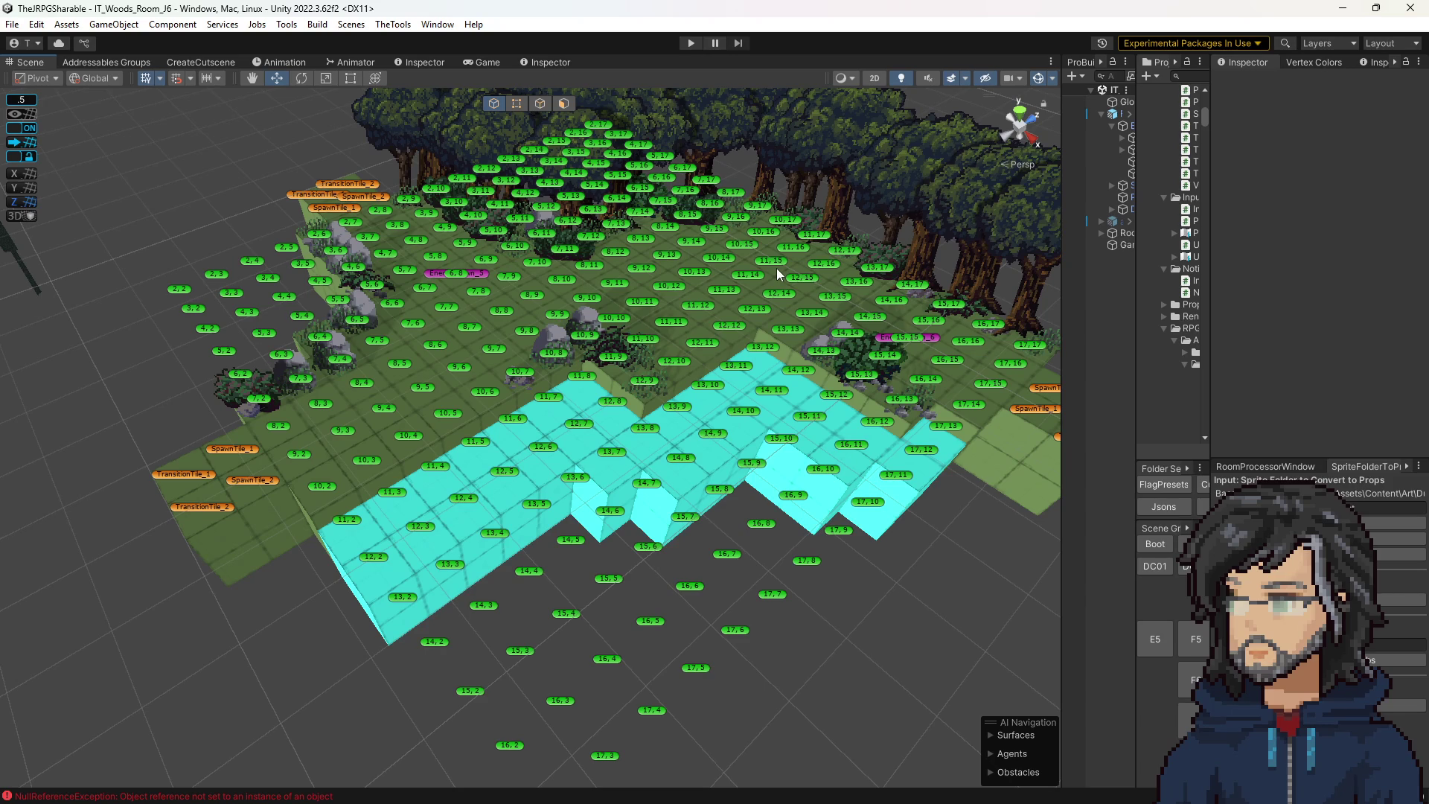
scroll(775, 283, down, 5)
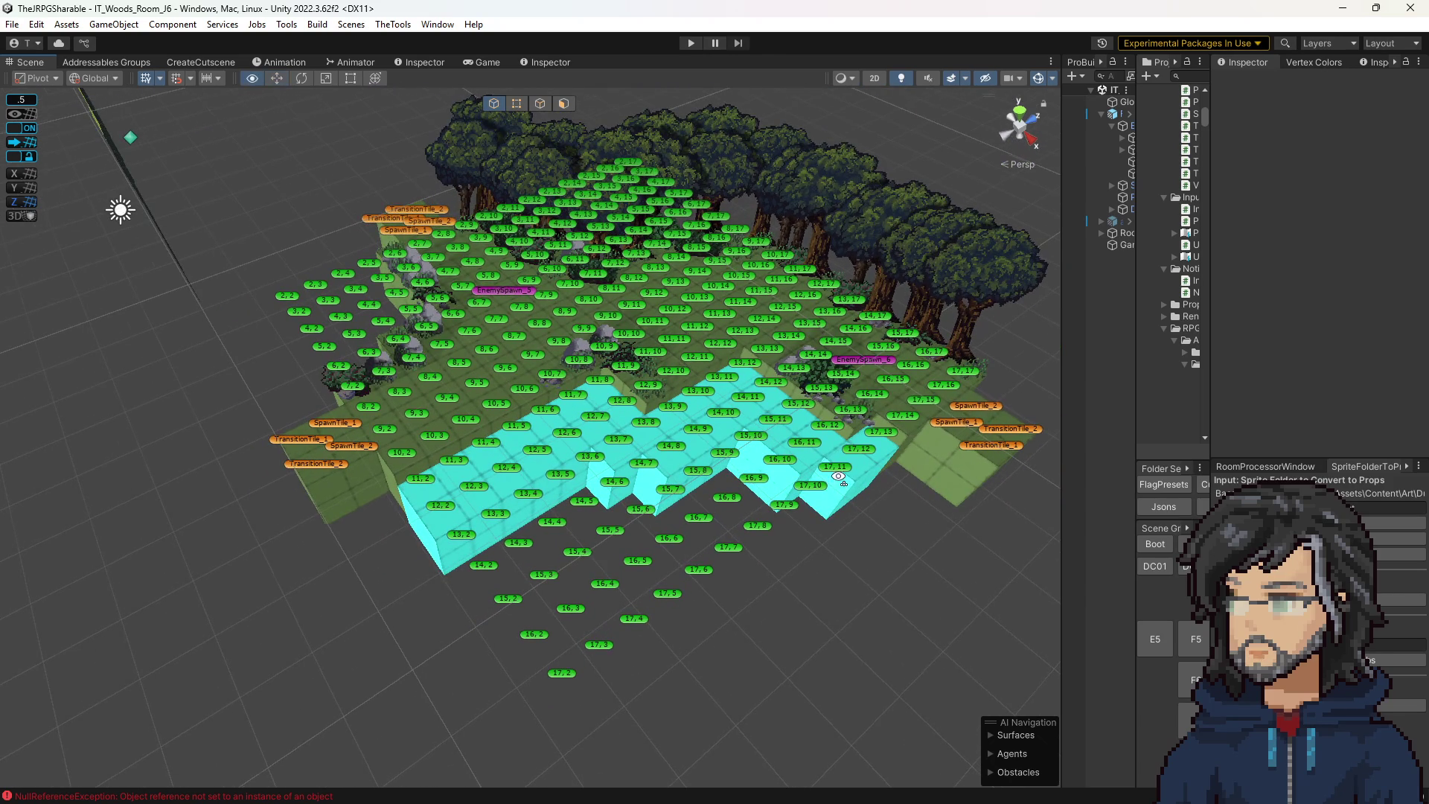
scroll(836, 472, up, 2)
scroll(713, 423, up, 3)
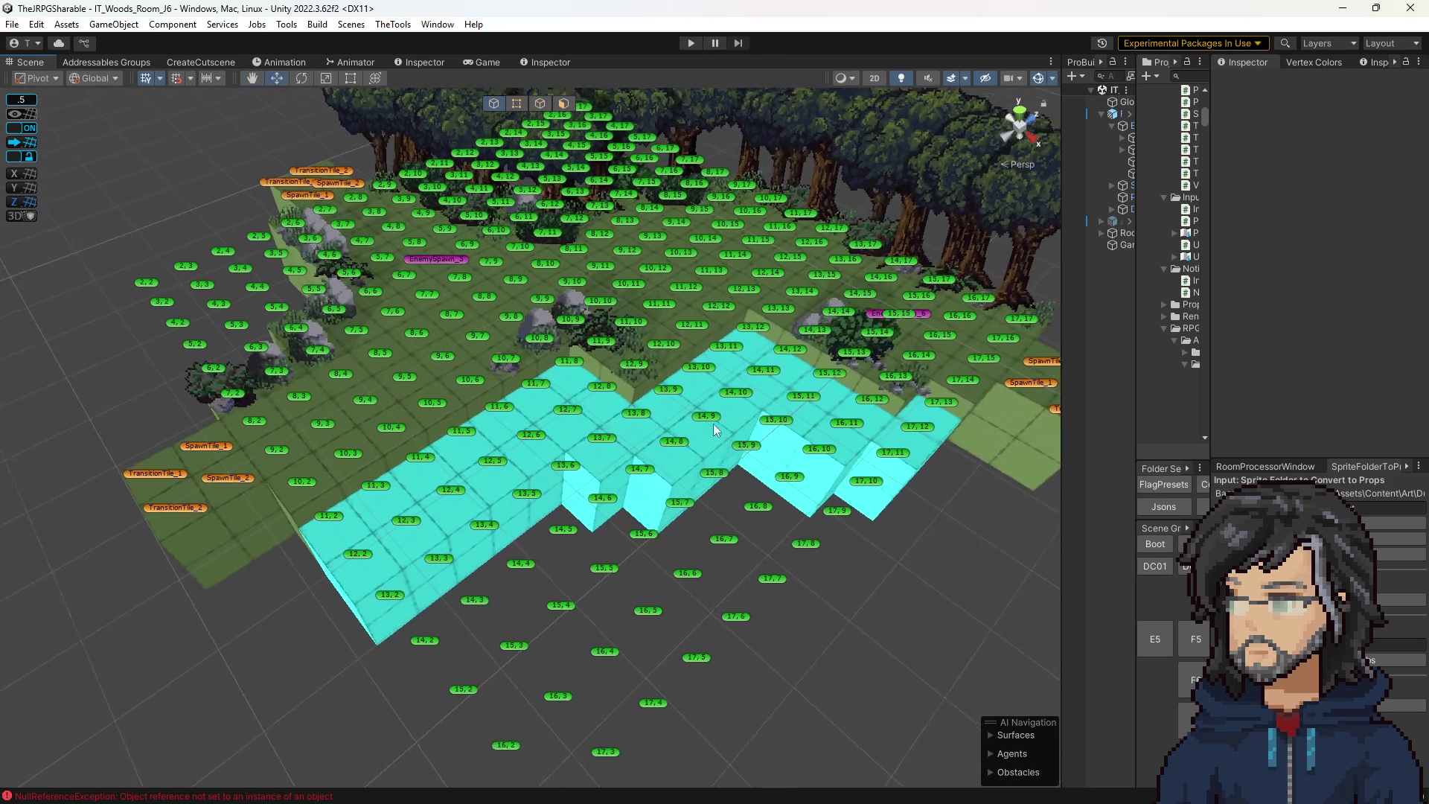
scroll(712, 423, up, 1)
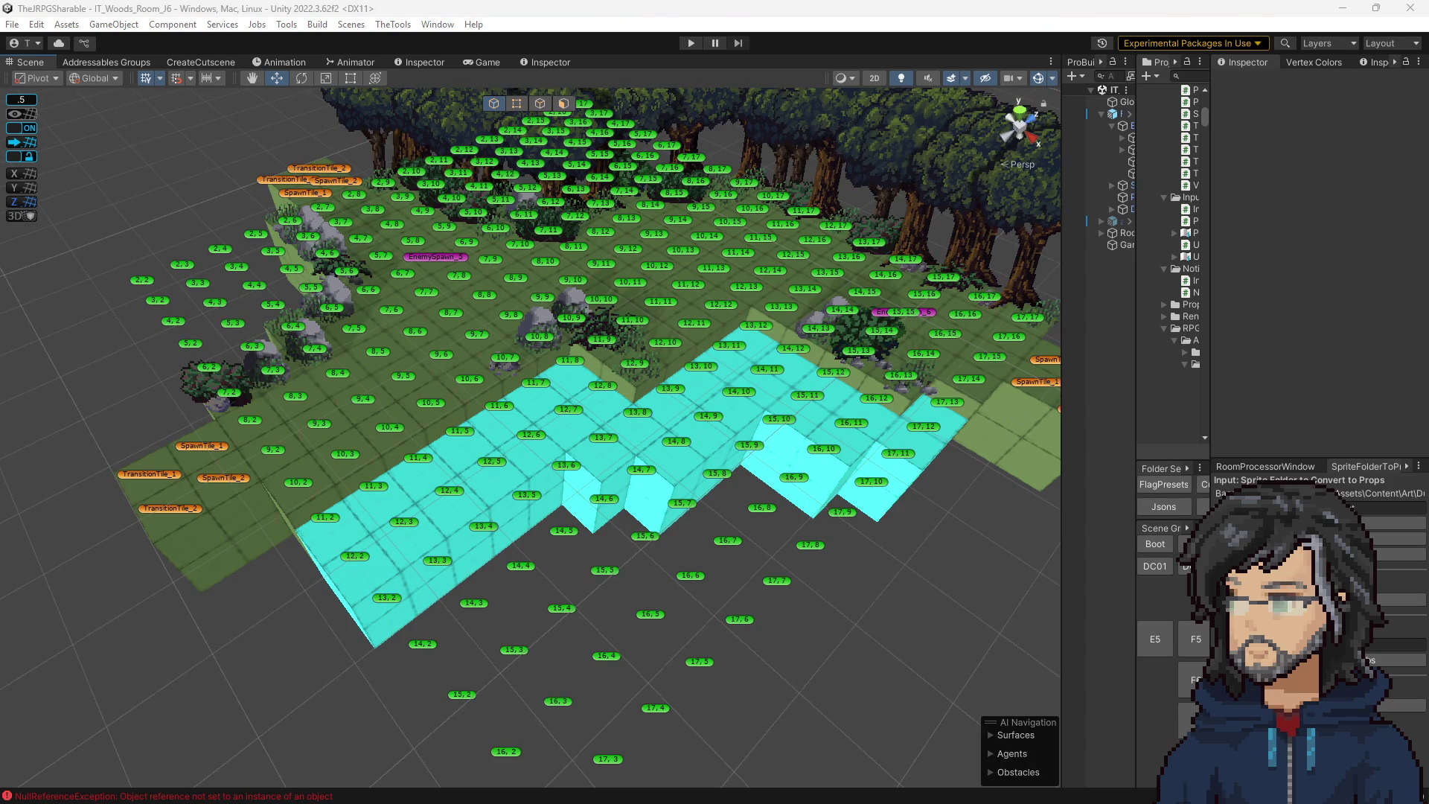
scroll(709, 310, up, 3)
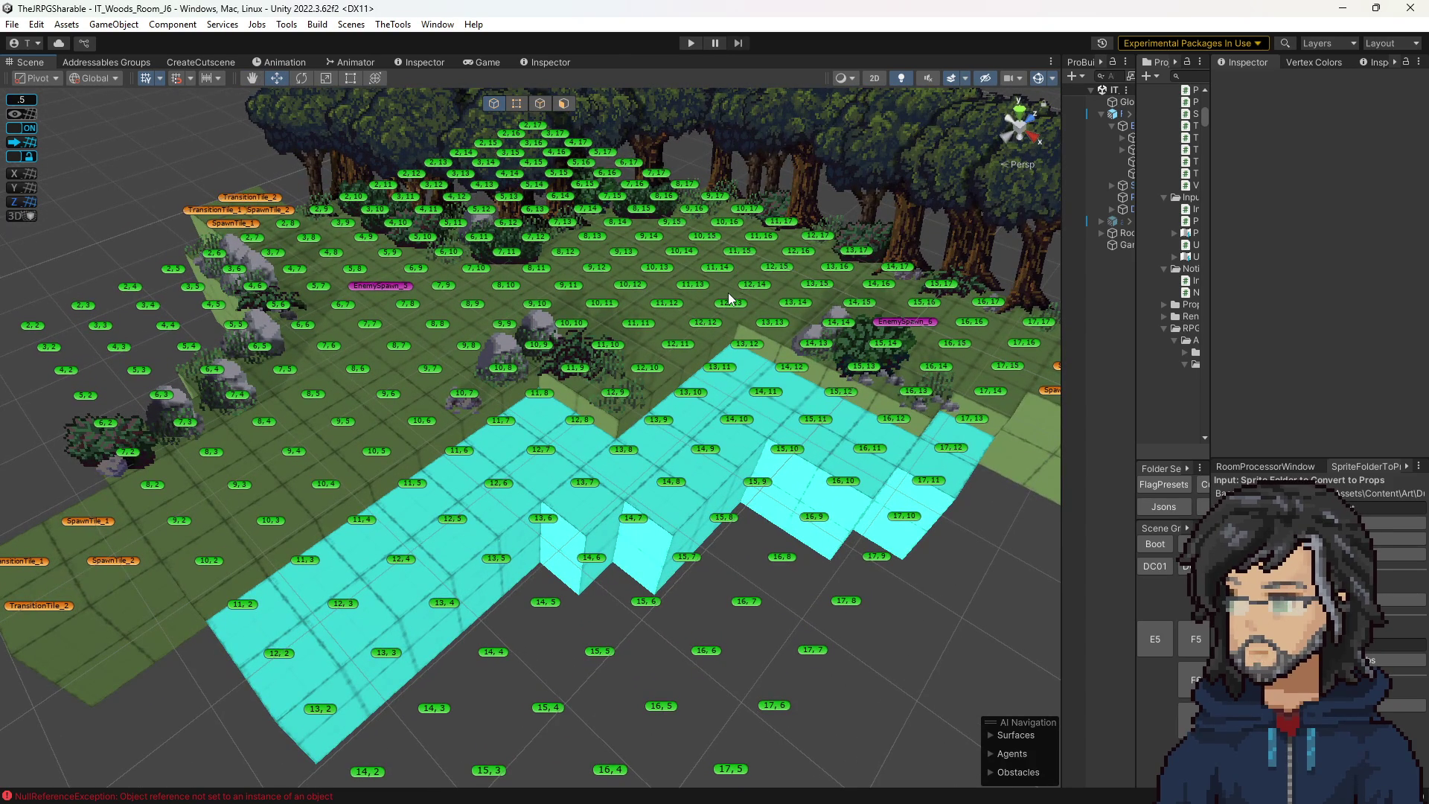
scroll(699, 290, down, 5)
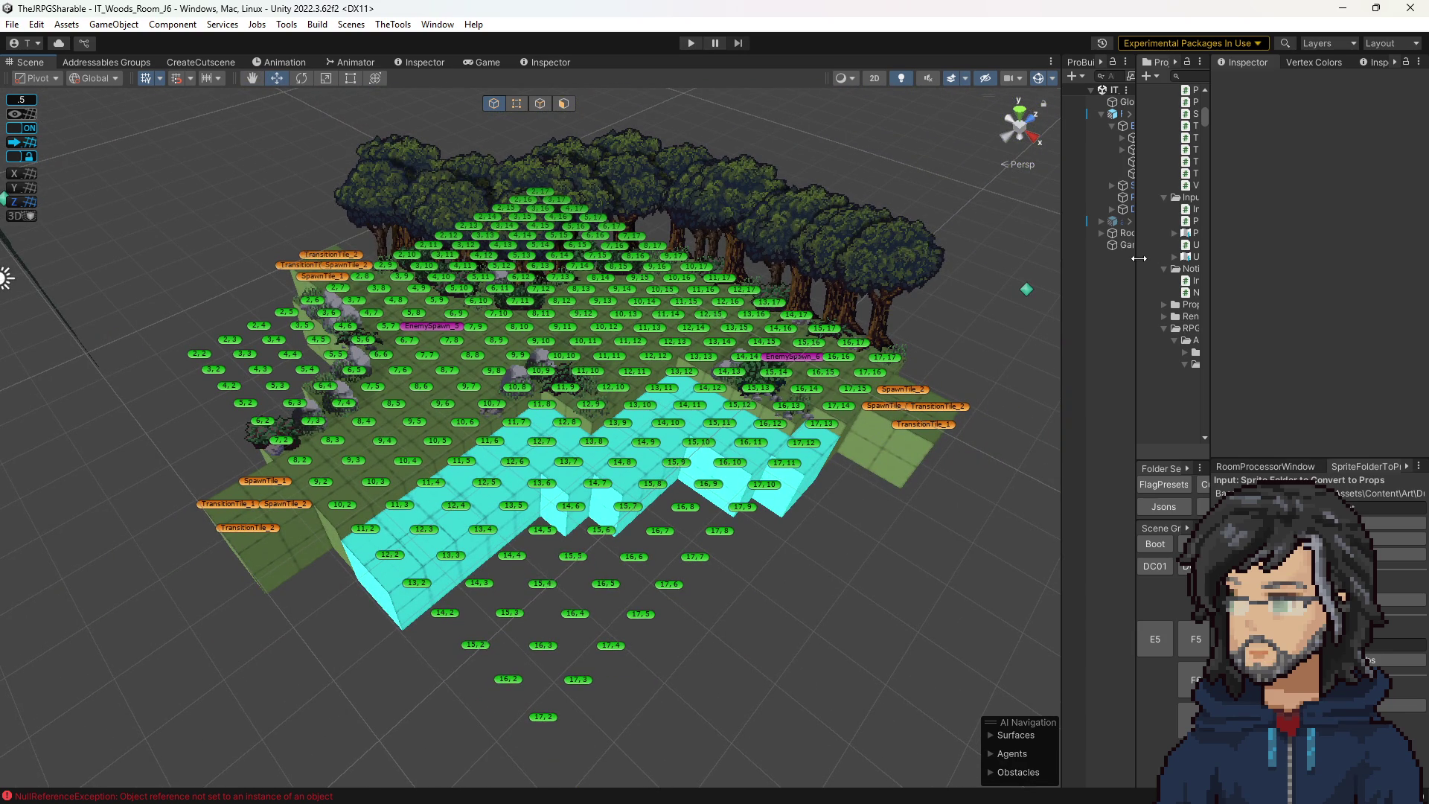
drag(1138, 258, 969, 258)
scroll(1103, 239, down, 10)
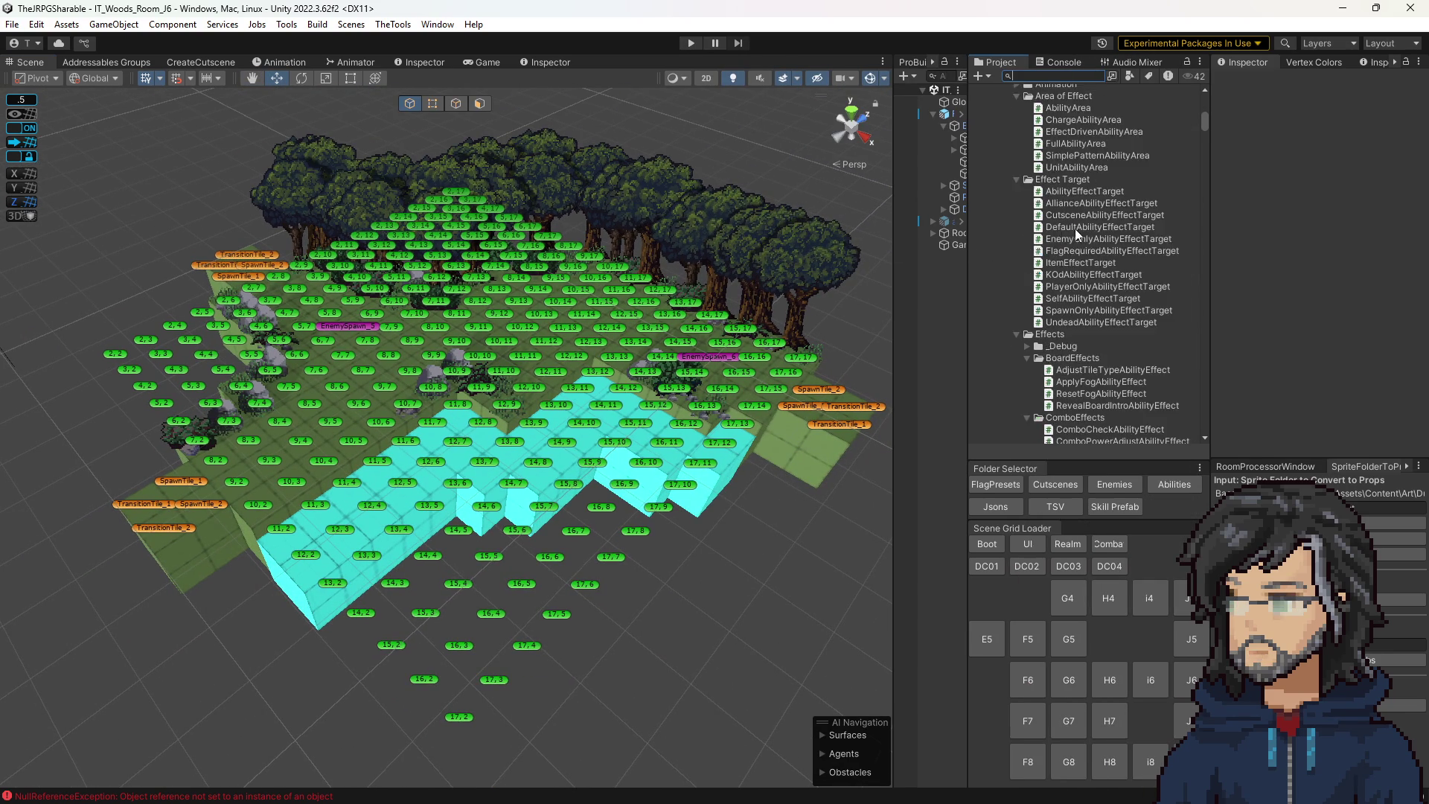
Scroll the Project panel to the Props/Prefabs Demon_Castle Fence prefabs and Forest/Decor assets.
scroll(1102, 238, down, 10)
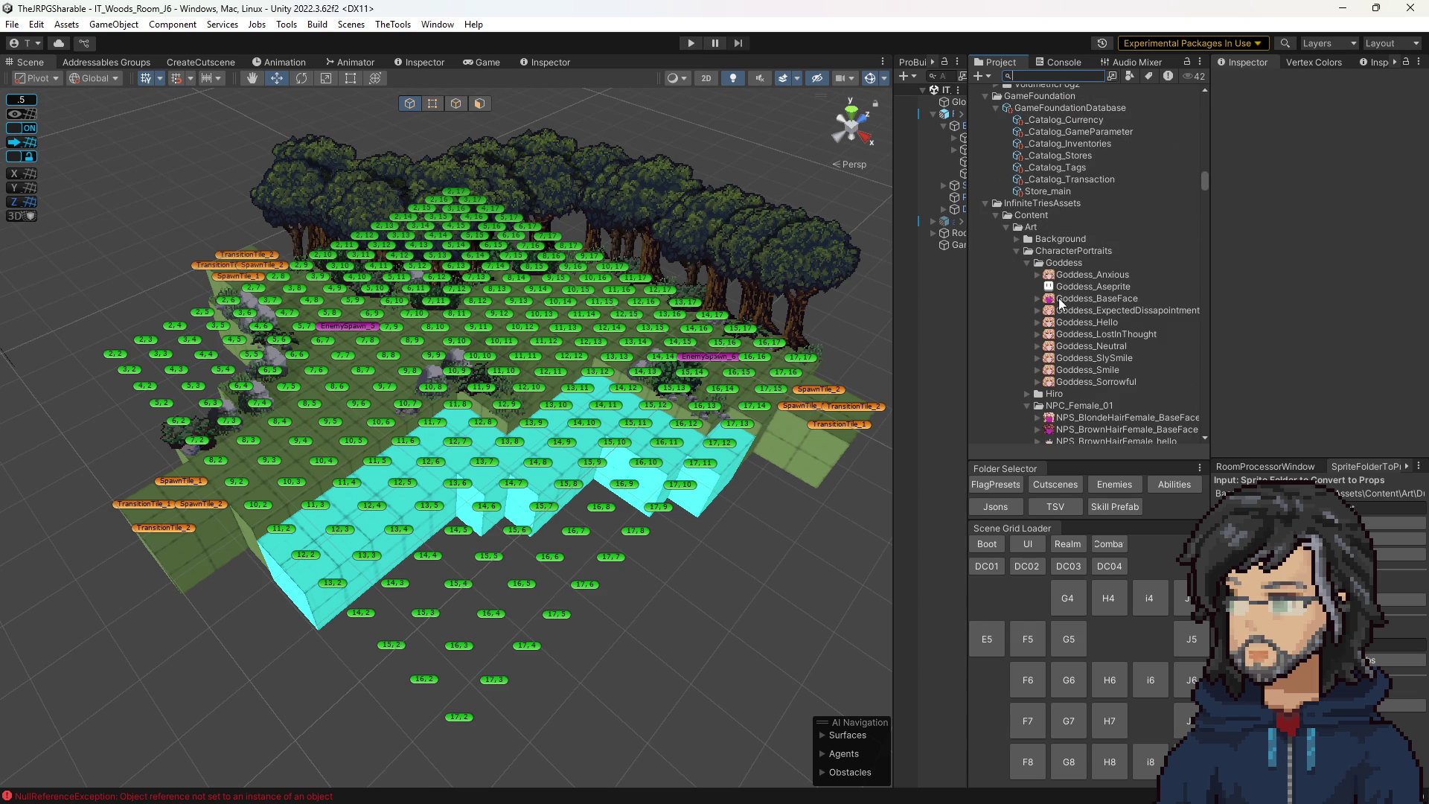
scroll(1029, 294, down, 10)
scroll(1029, 293, down, 10)
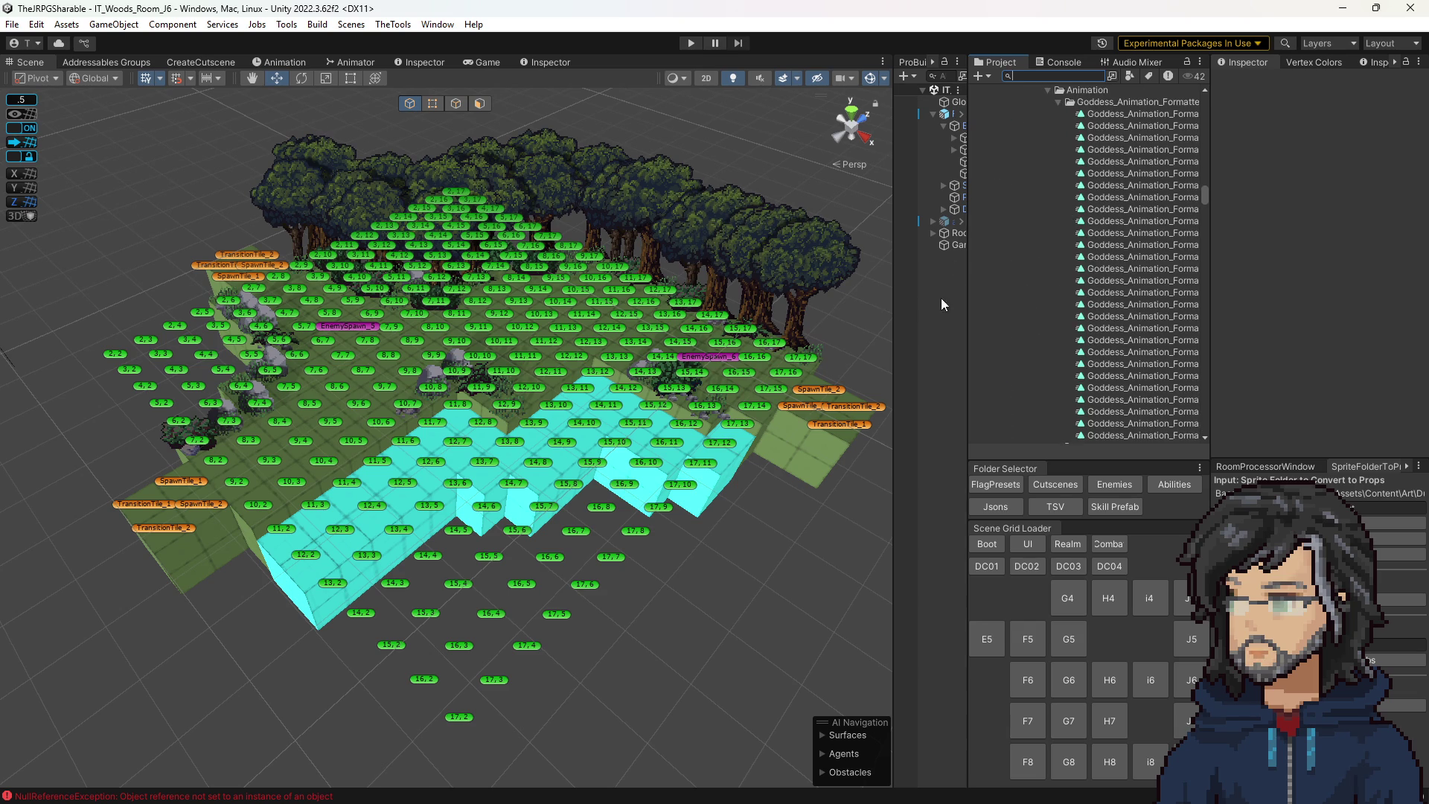
scroll(1083, 291, down, 7)
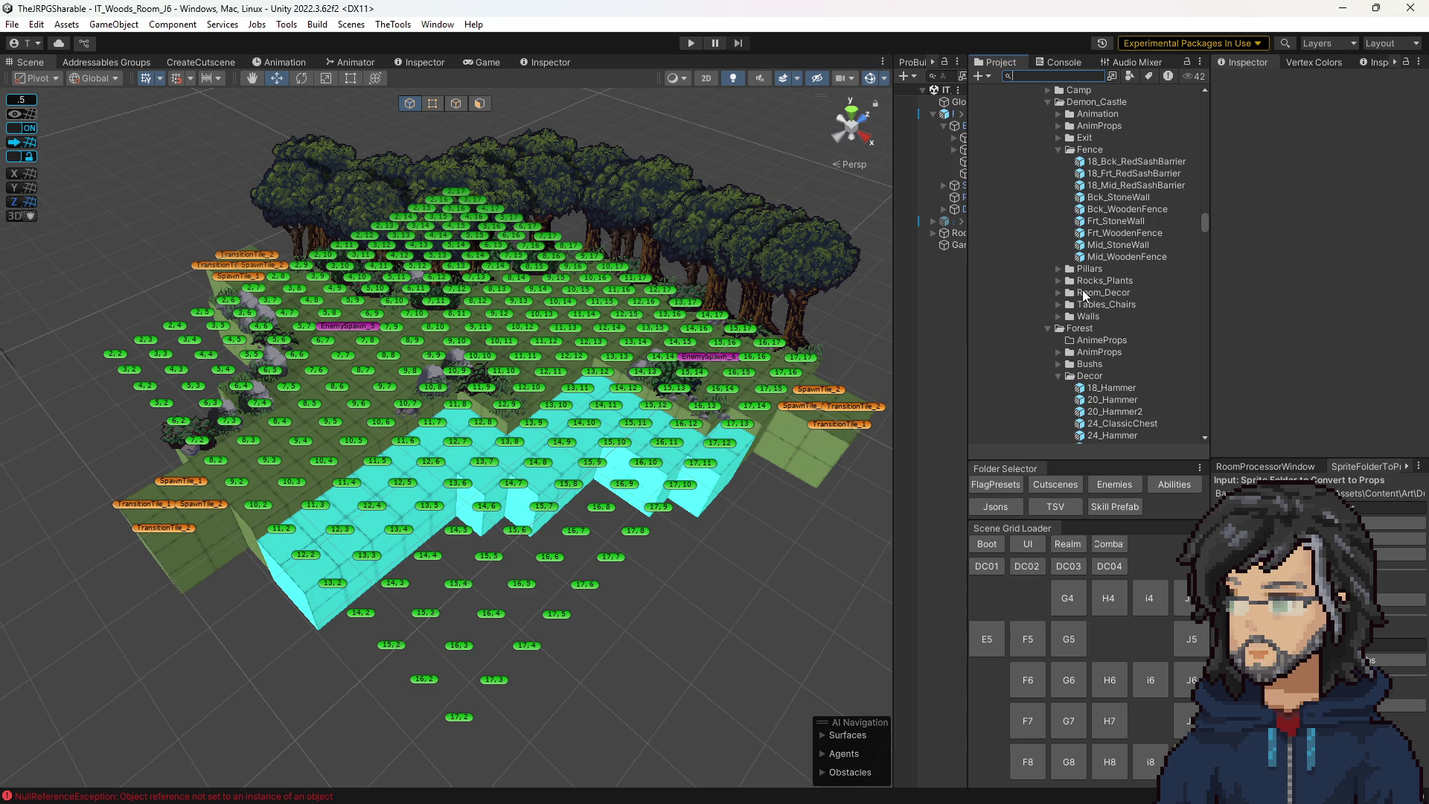
Enter Play mode and widen the Game view to show the woods room at 2x scale.
click(689, 43)
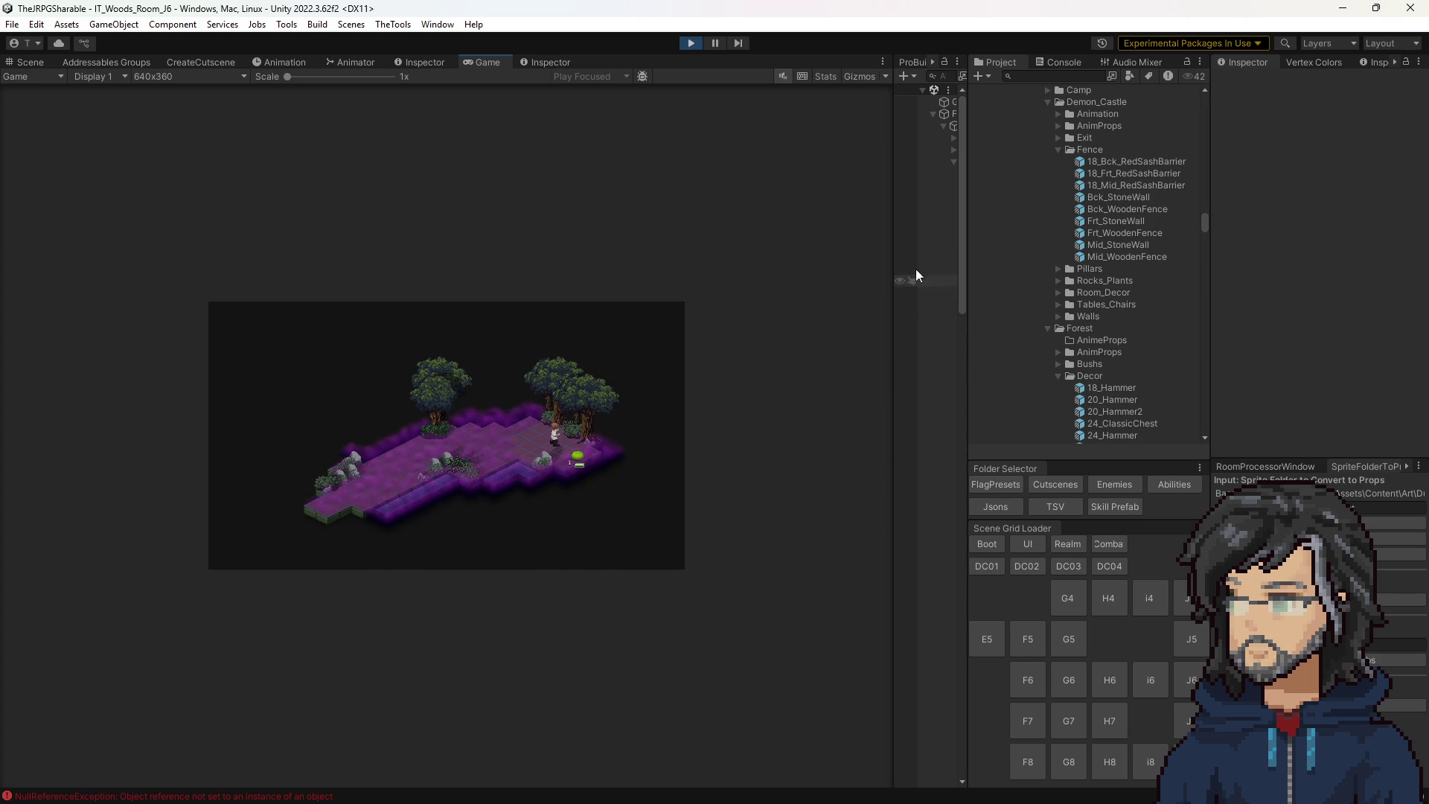
drag(893, 243, 1129, 243)
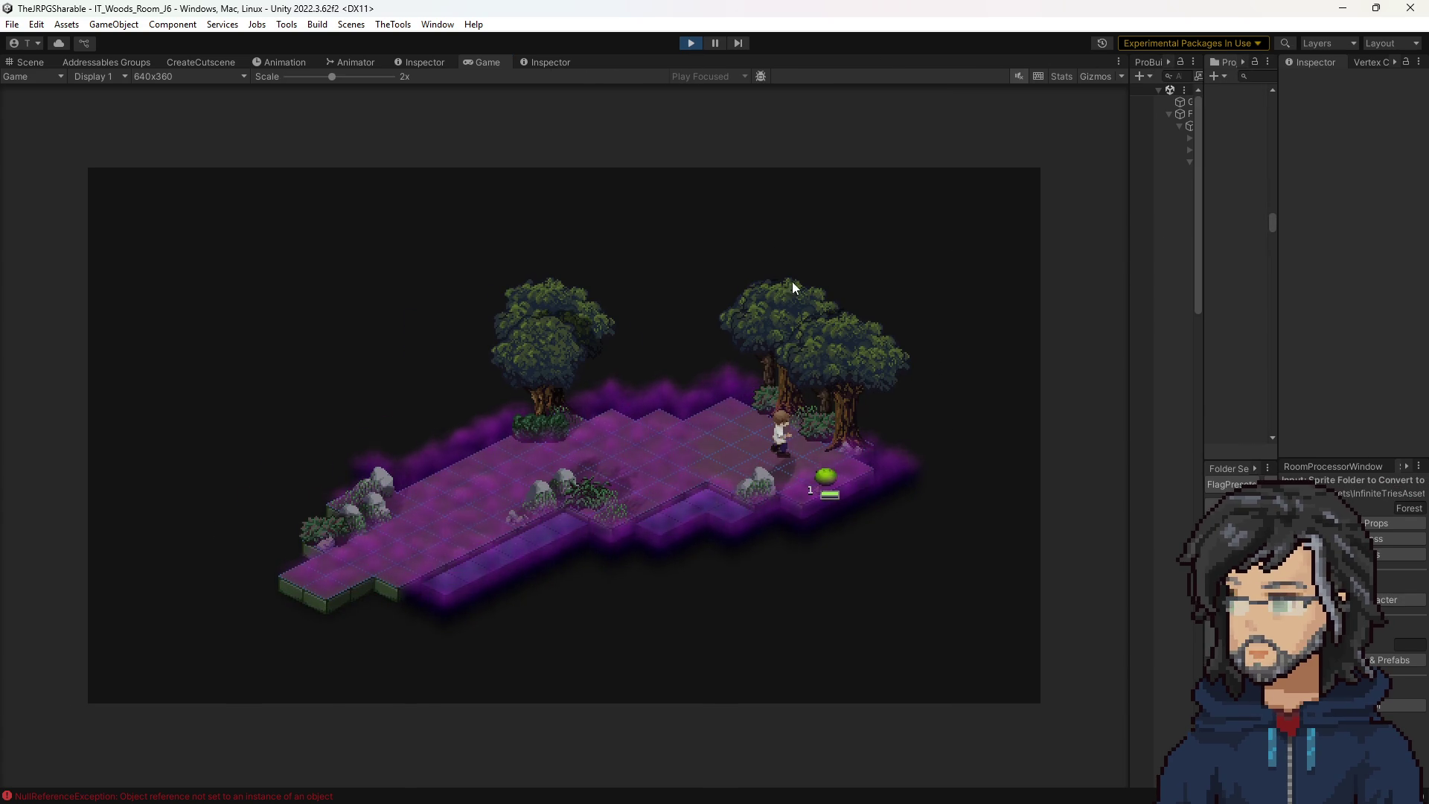
click(34, 62)
Fly the Scene camera in and select the green bush, character and green slime to inspect them.
mouse_move(564, 362)
mouse_down()
mouse_move(640, 343)
mouse_move(556, 367)
mouse_up()
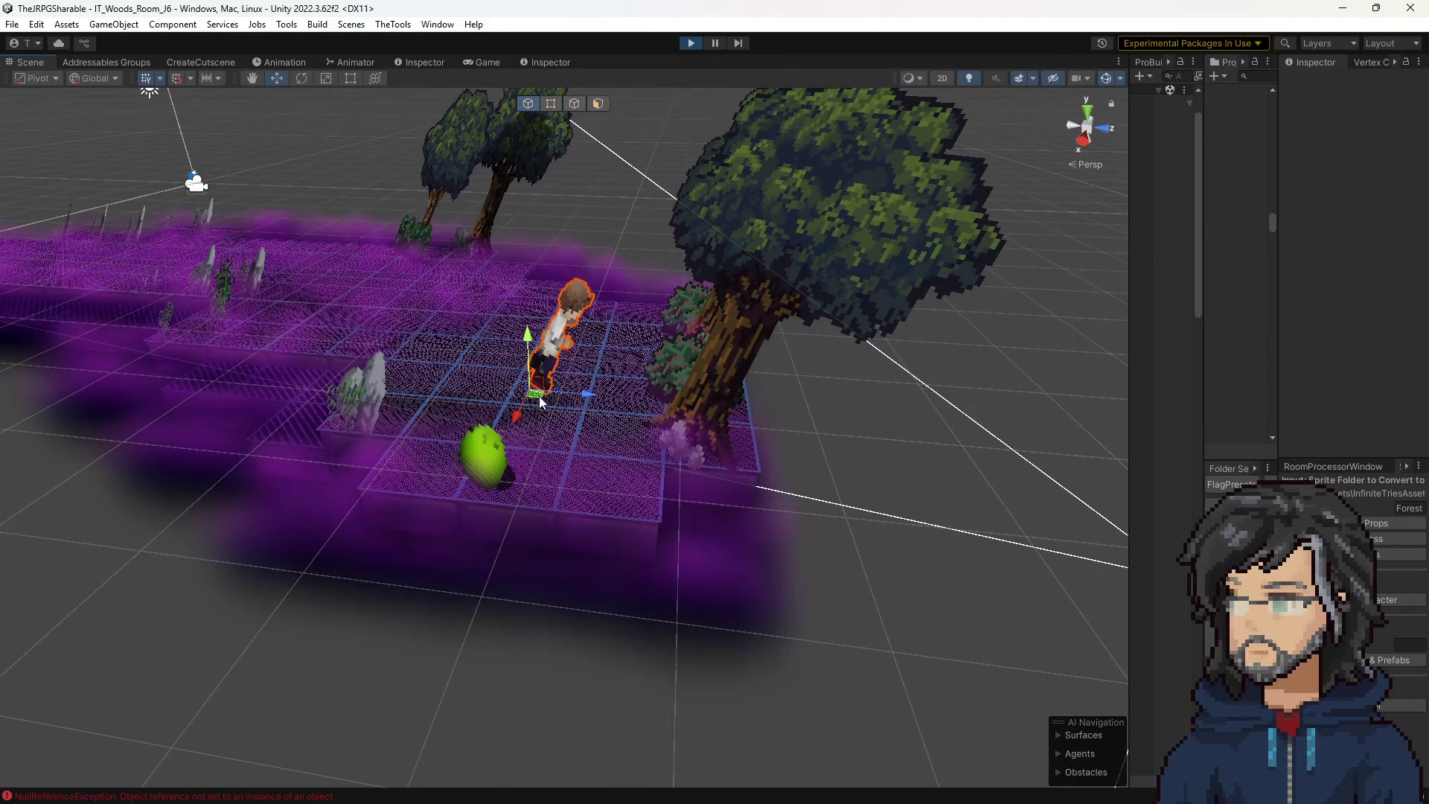
click(489, 443)
drag(590, 399, 675, 363)
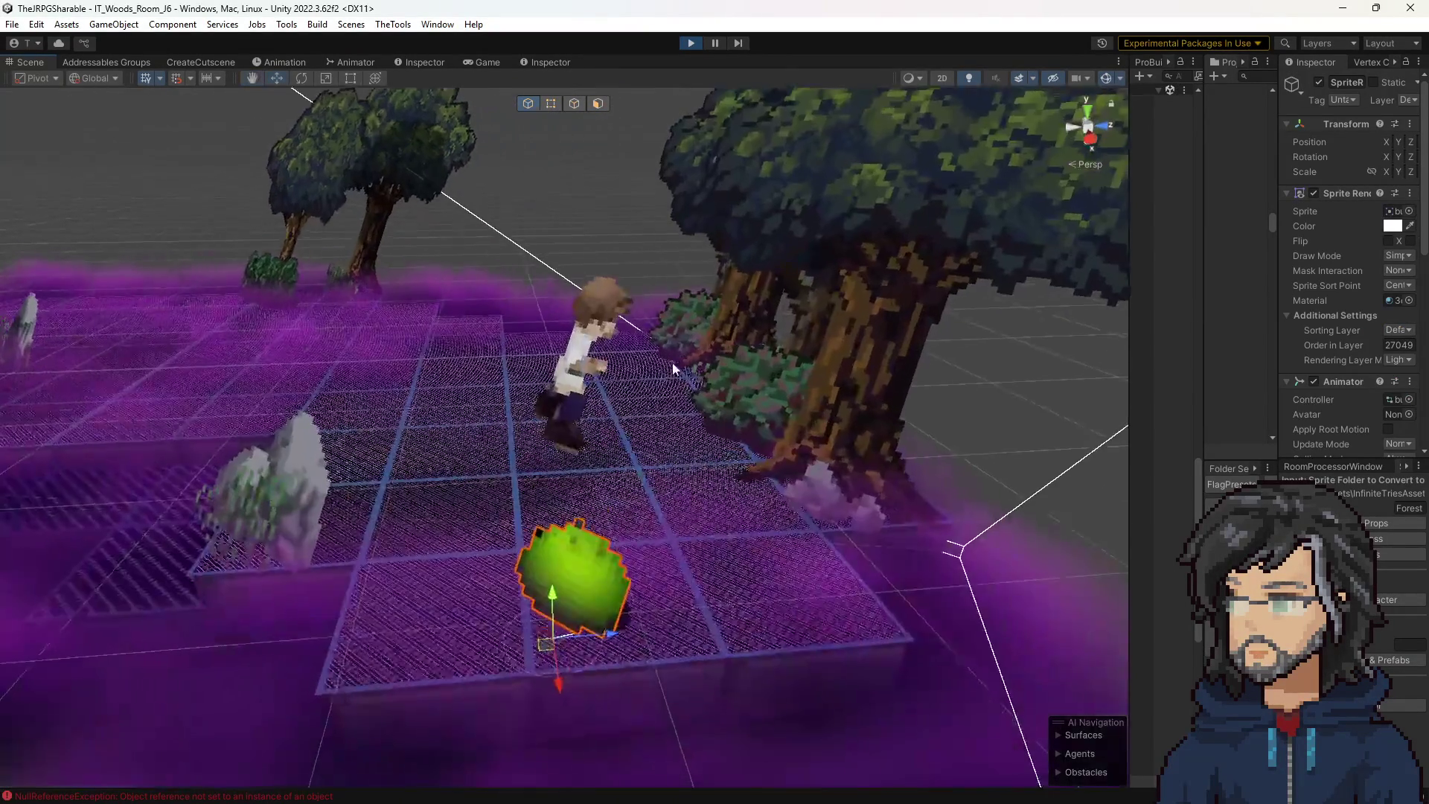
click(588, 365)
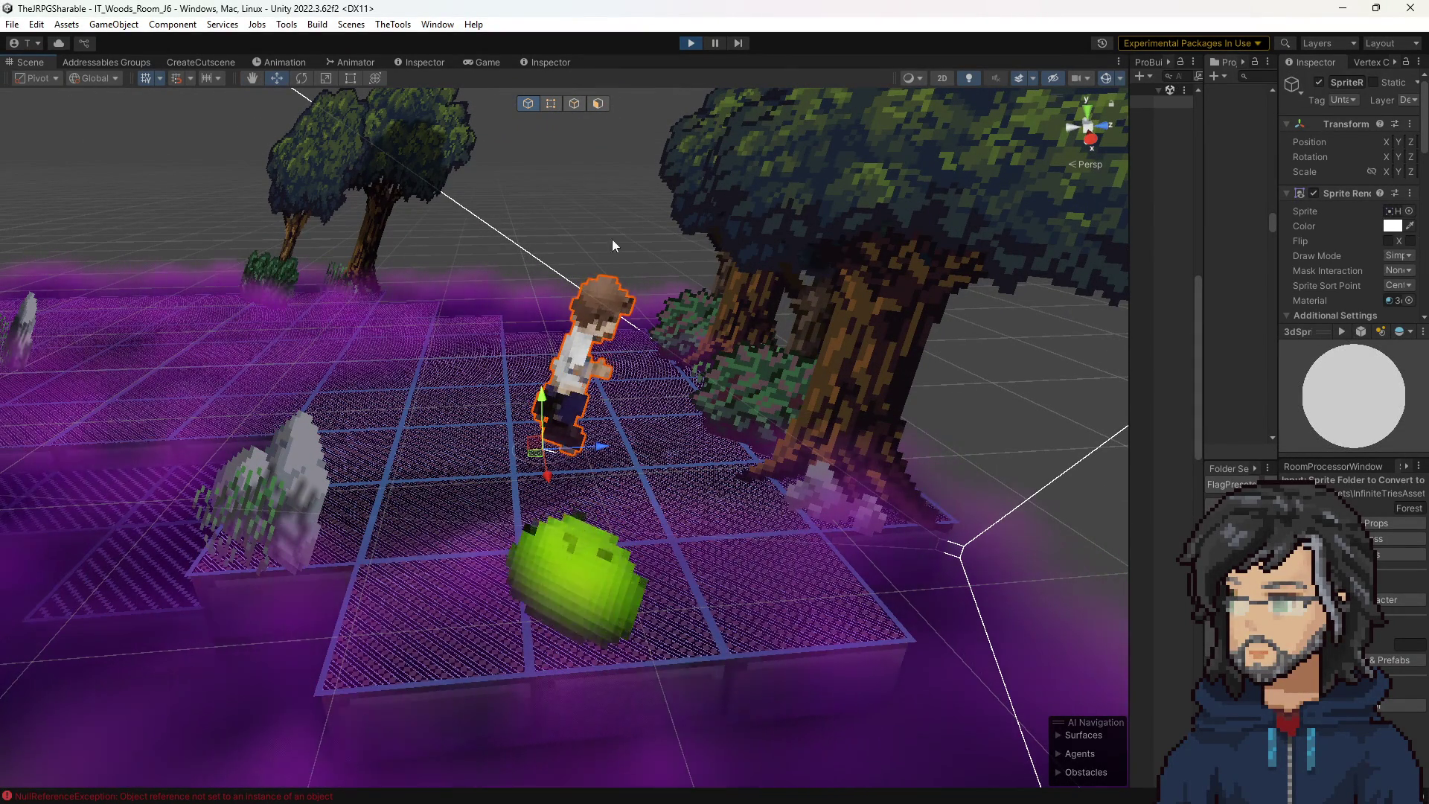
click(606, 549)
mouse_move(734, 495)
mouse_down()
mouse_move(947, 554)
mouse_move(972, 538)
mouse_move(784, 493)
mouse_move(883, 488)
mouse_move(504, 382)
mouse_move(737, 460)
mouse_move(705, 450)
mouse_move(709, 473)
mouse_move(691, 463)
mouse_up()
click(551, 400)
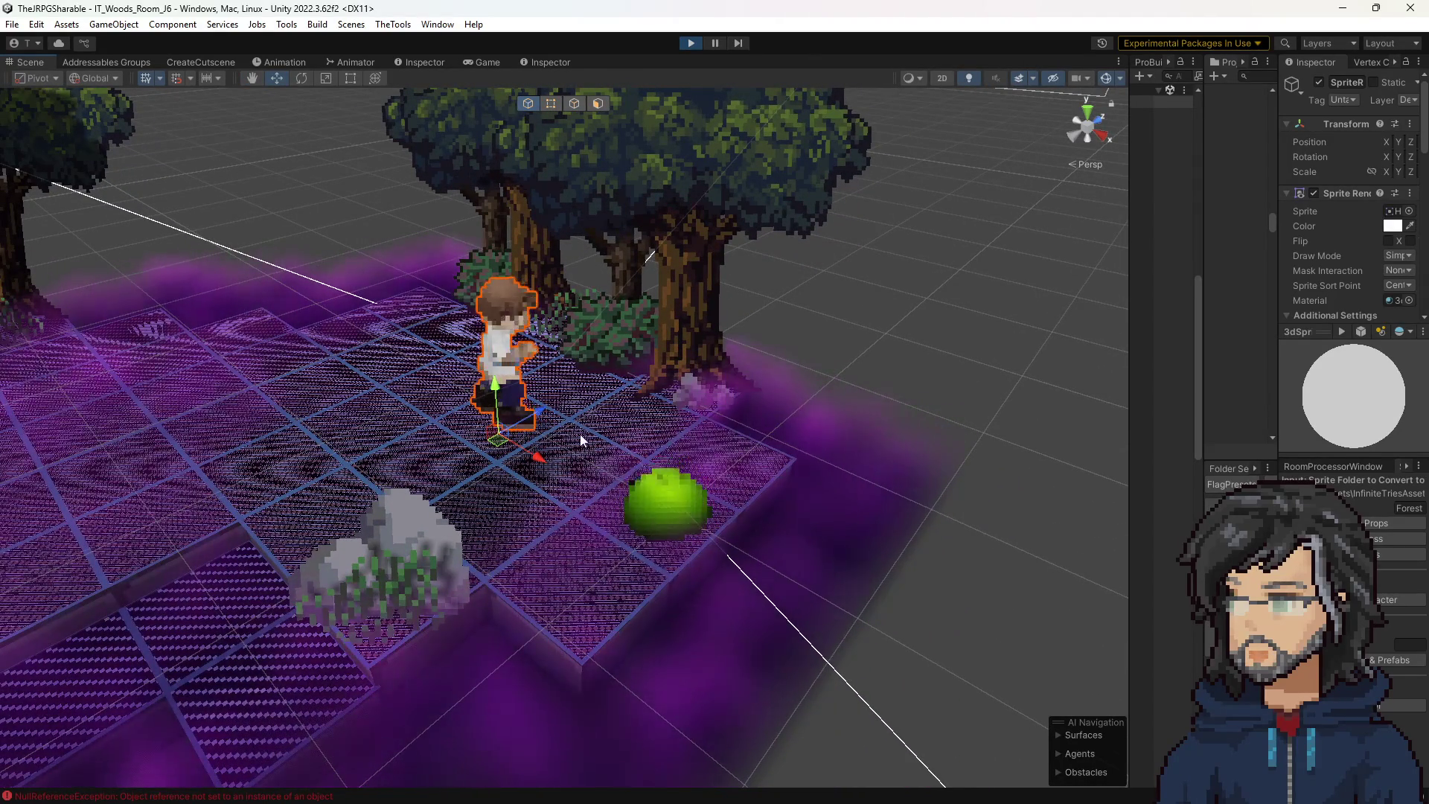
Orbit around the character to a low angle over the island, then stop the play-test.
scroll(583, 442, up, 5)
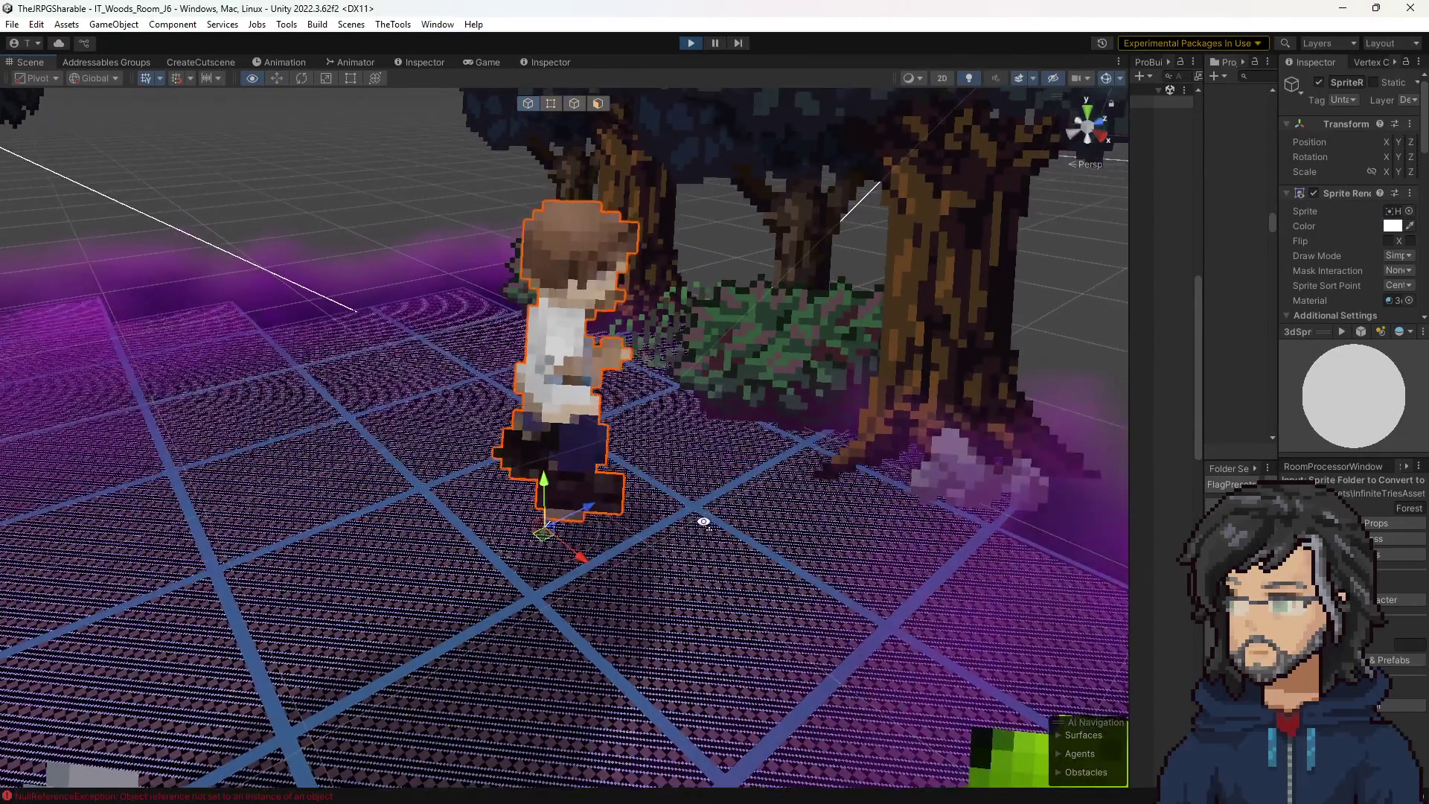
drag(702, 517, 608, 326)
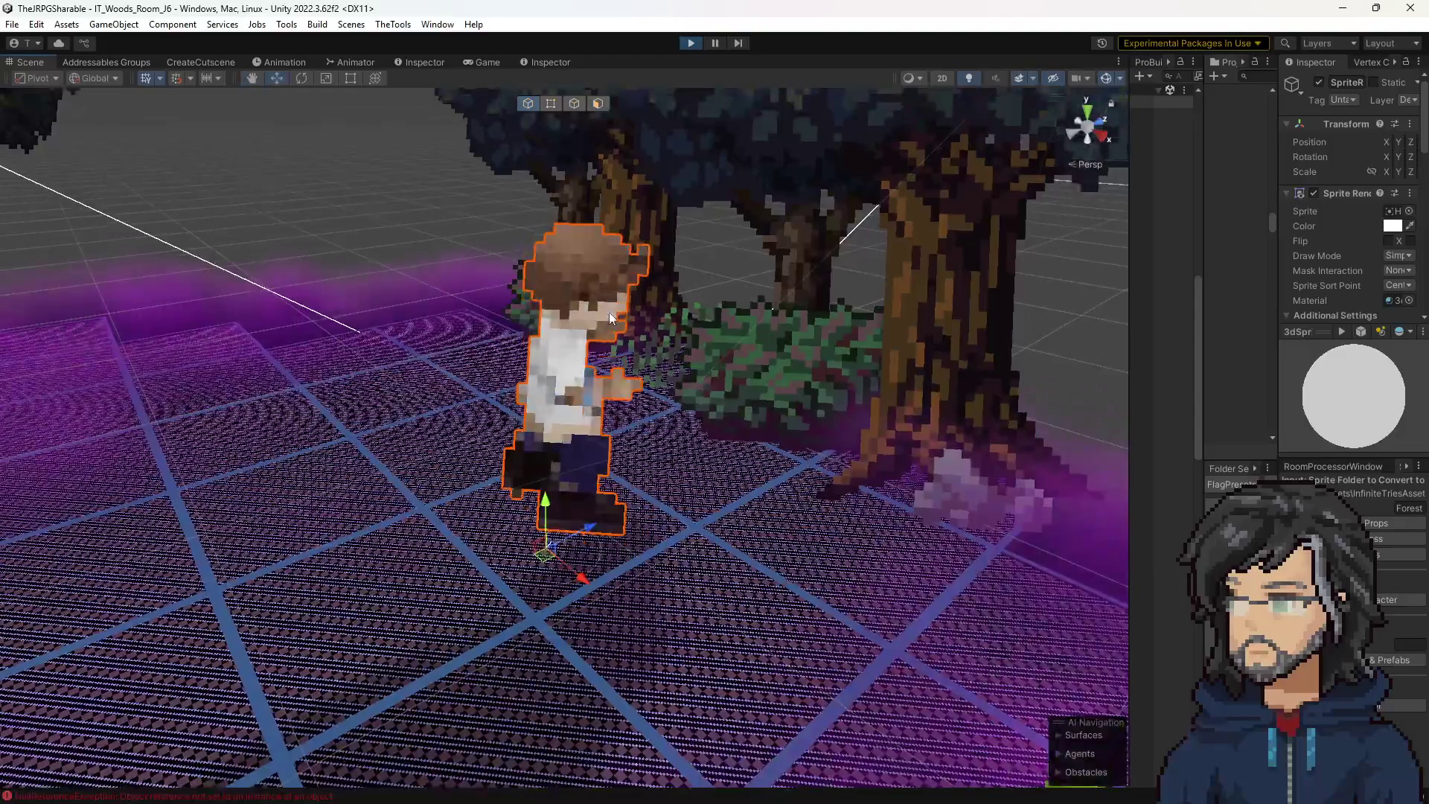
scroll(747, 521, down, 3)
scroll(731, 557, down, 5)
scroll(731, 556, up, 4)
mouse_move(726, 543)
mouse_down()
mouse_move(695, 549)
mouse_move(551, 306)
mouse_up()
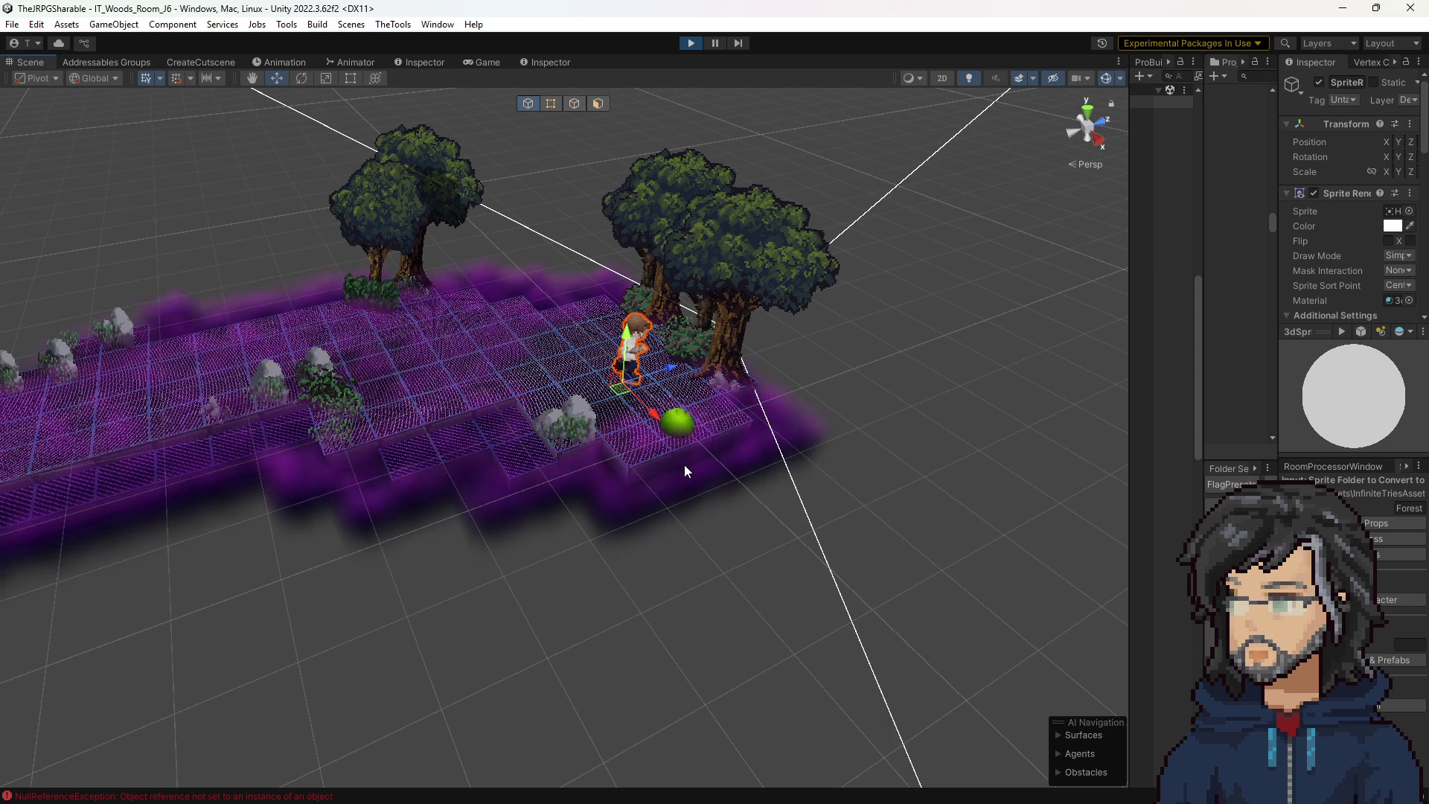
click(691, 42)
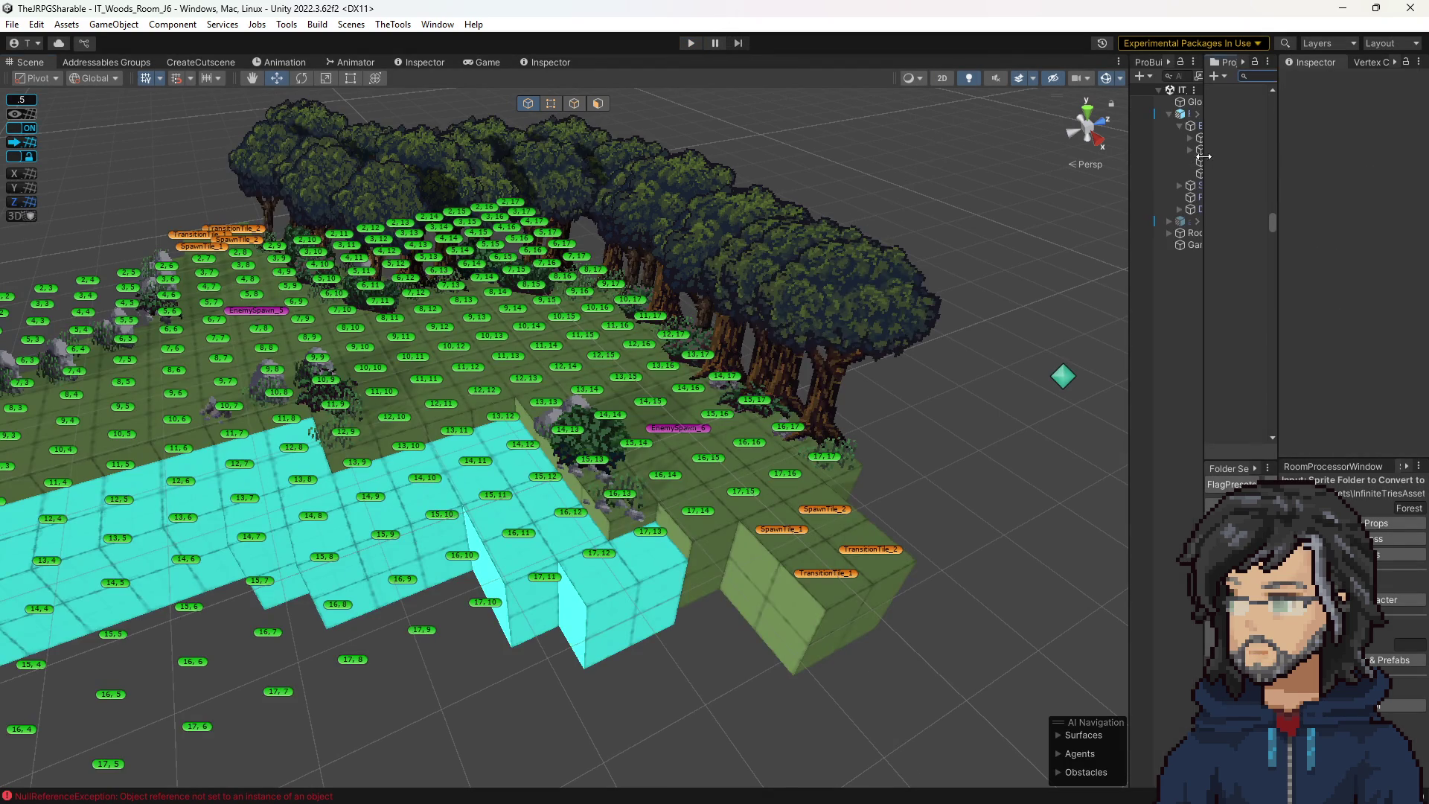
Widen the Project panel and open Goddess_Animation_Formatted.controller's state graph in the Animator.
drag(1199, 158, 660, 158)
scroll(860, 186, up, 15)
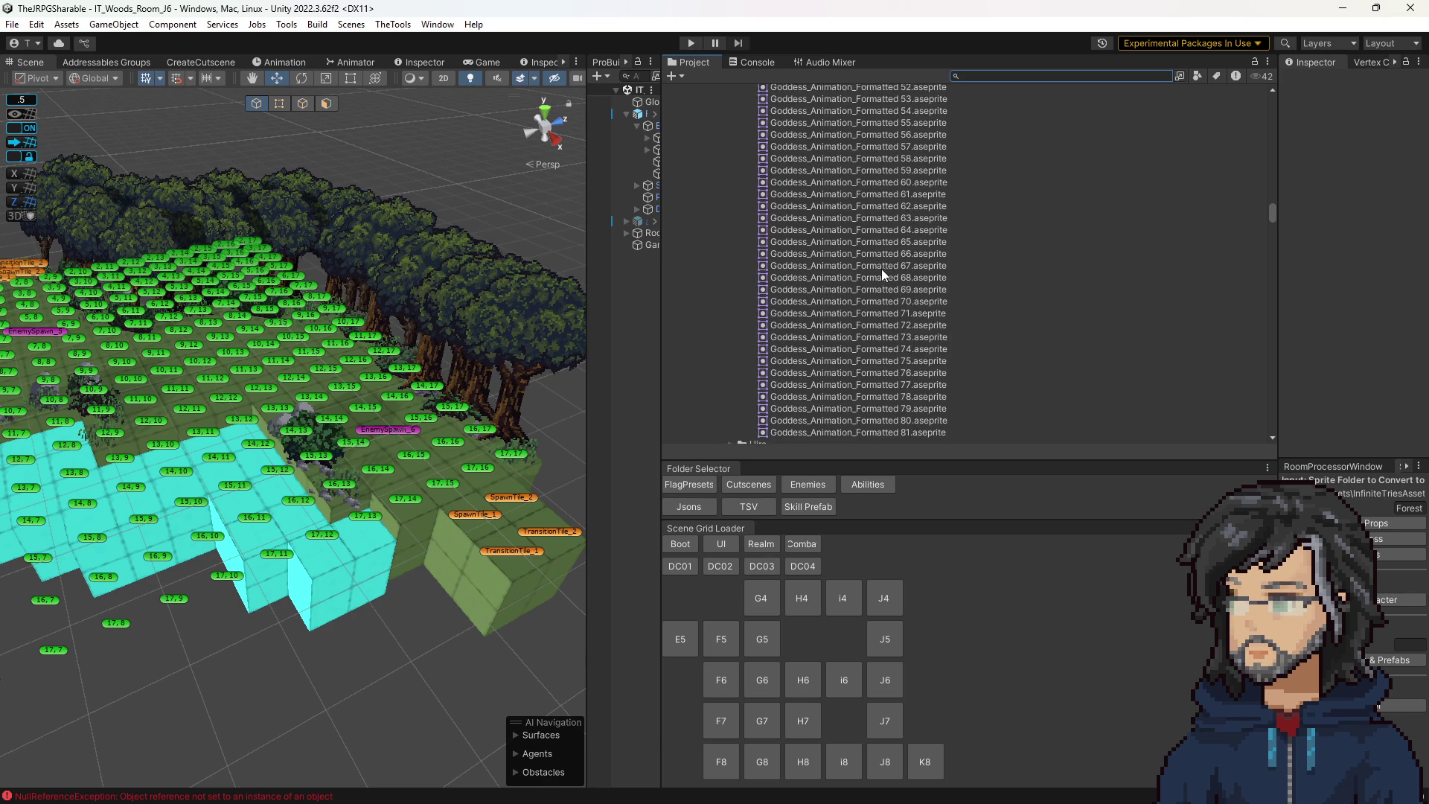
scroll(847, 298, down, 3)
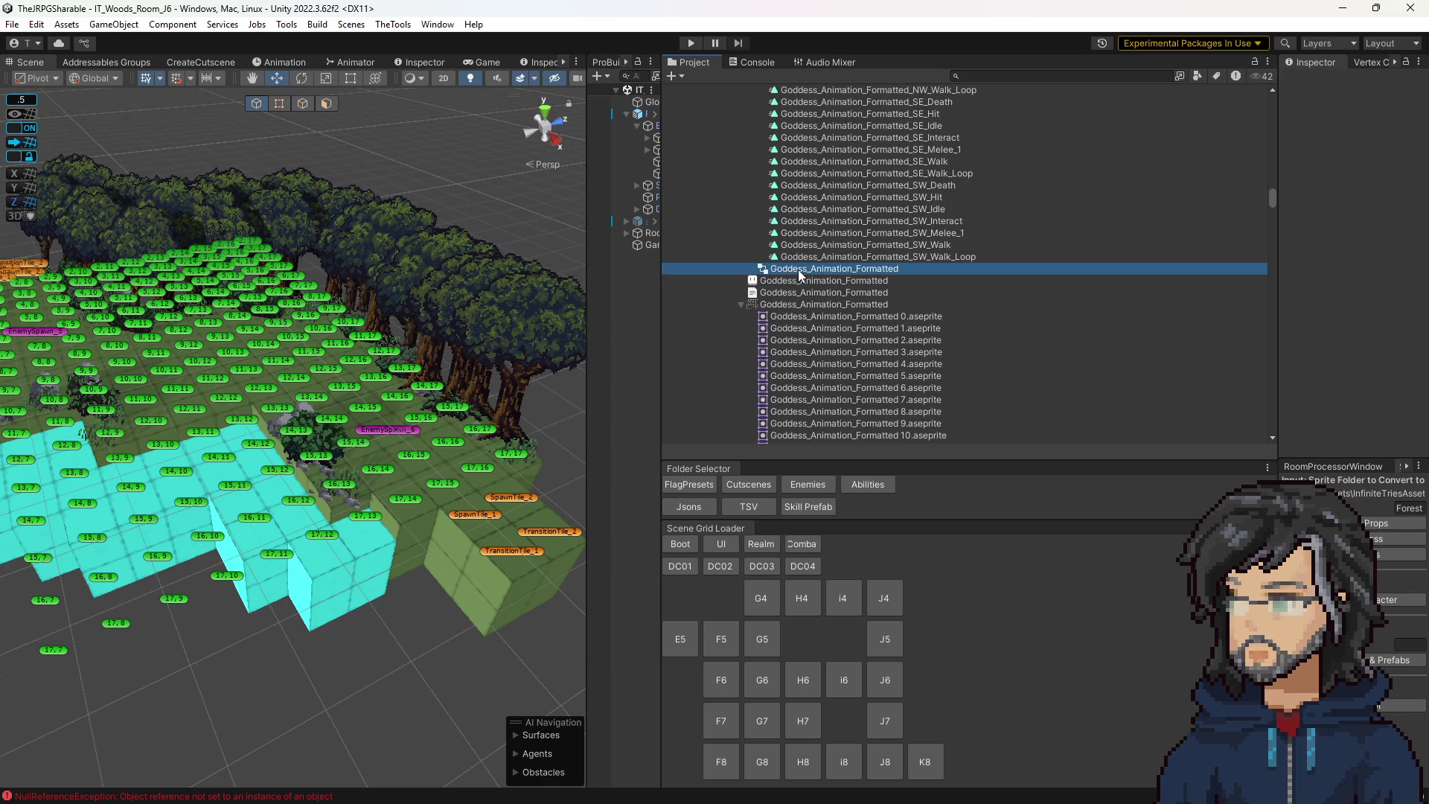
double_click(798, 269)
scroll(400, 319, up, 10)
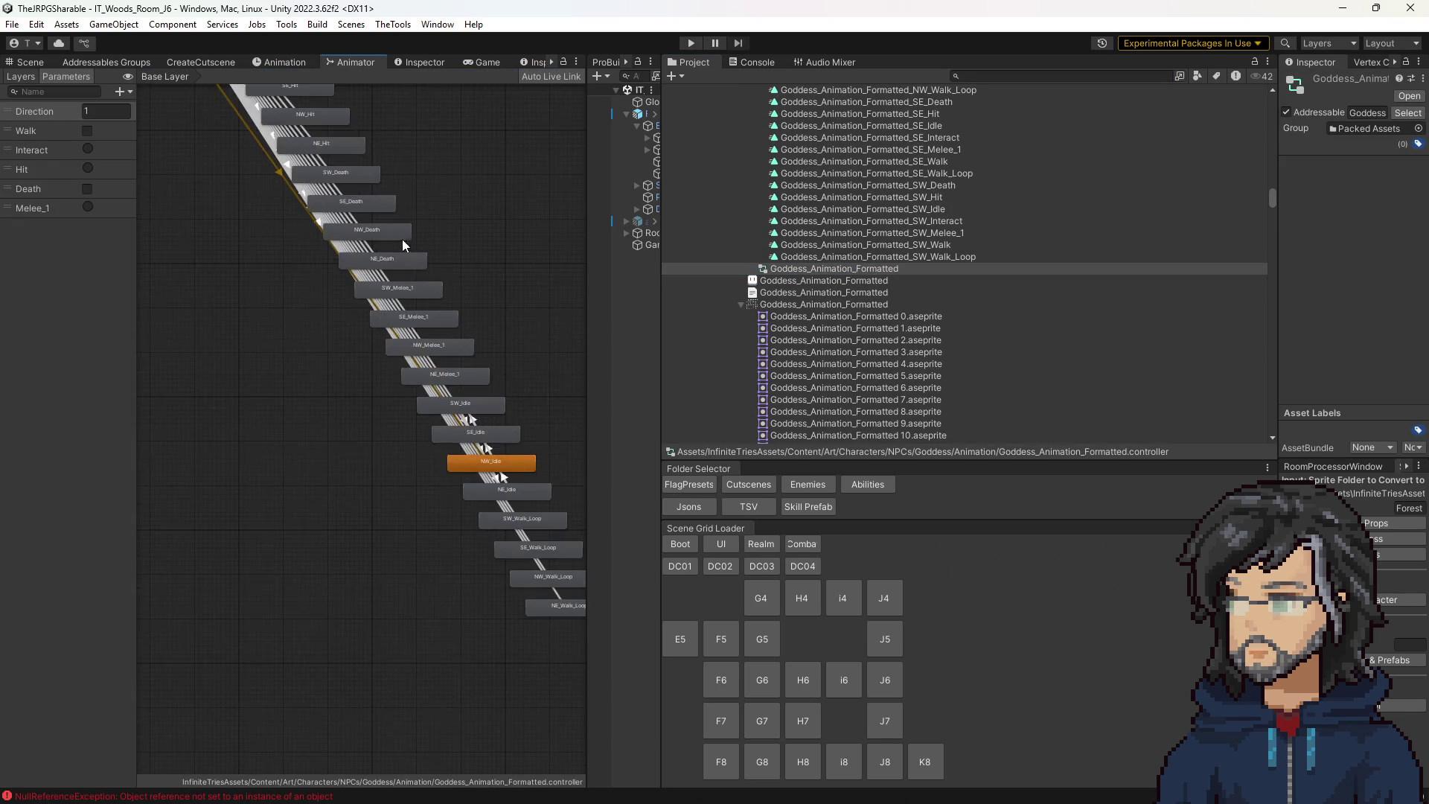
scroll(432, 467, down, 5)
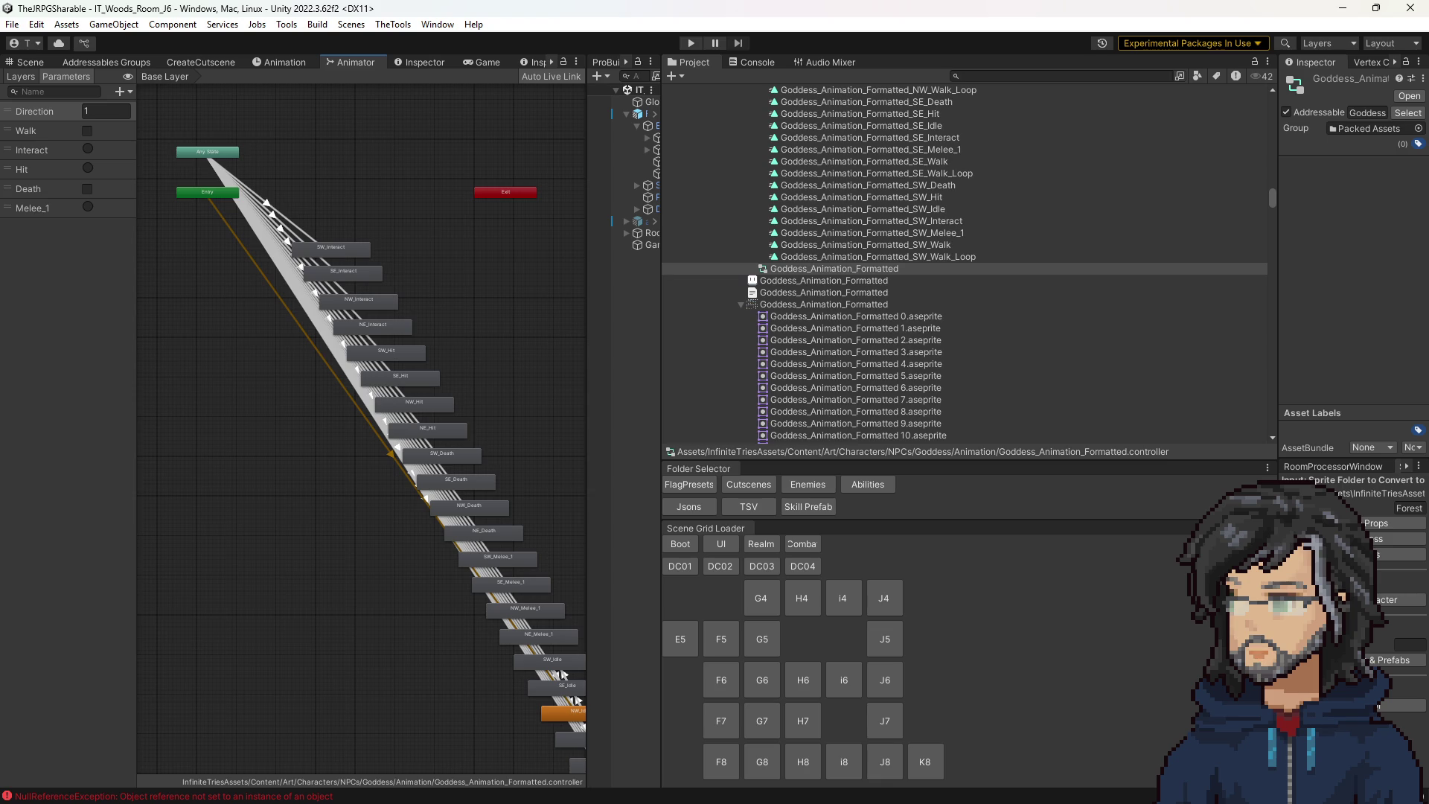
key(alt+Tab)
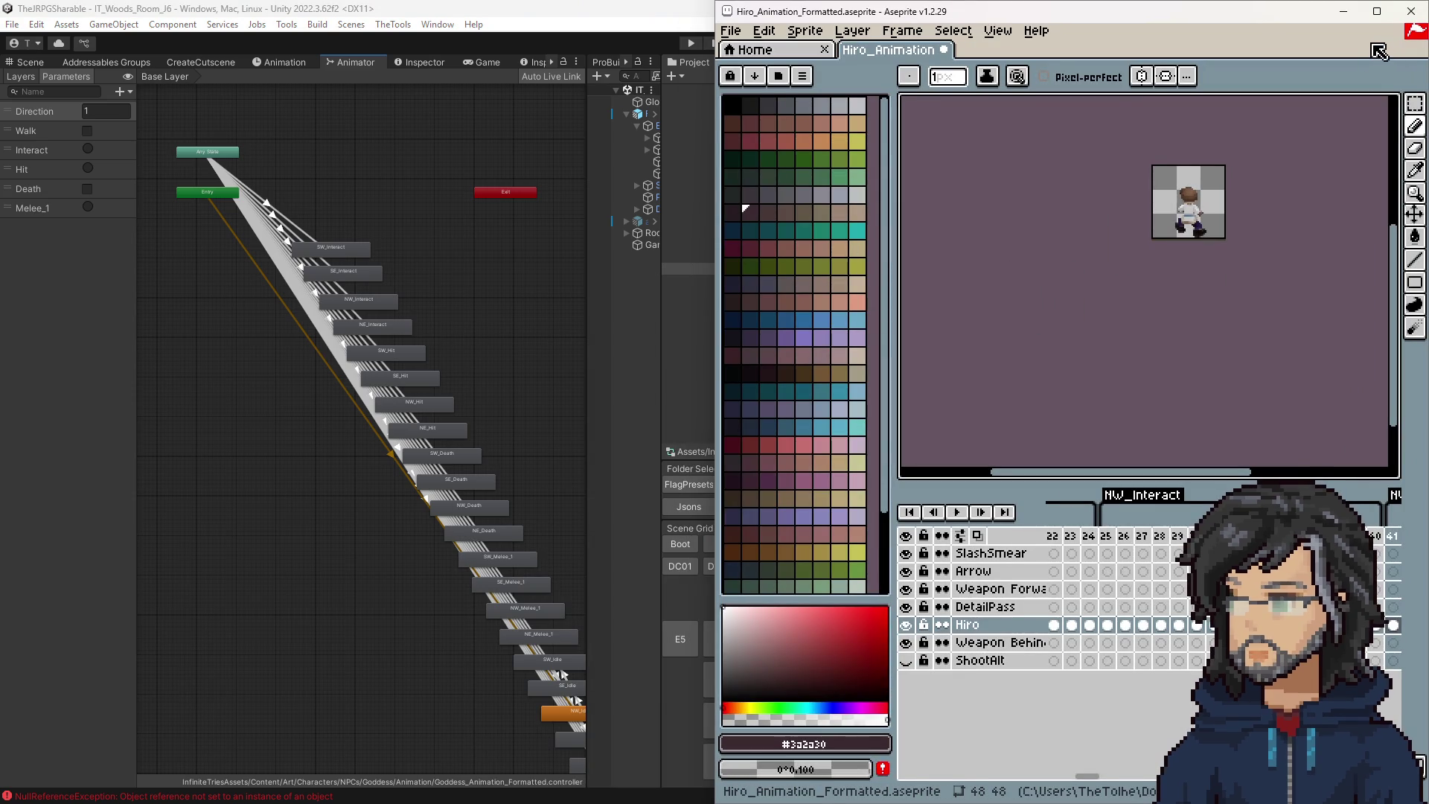
In Aseprite, review the SW_Interact tag and frames 17–23, then select the Goddess JSON in Unity.
click(1377, 10)
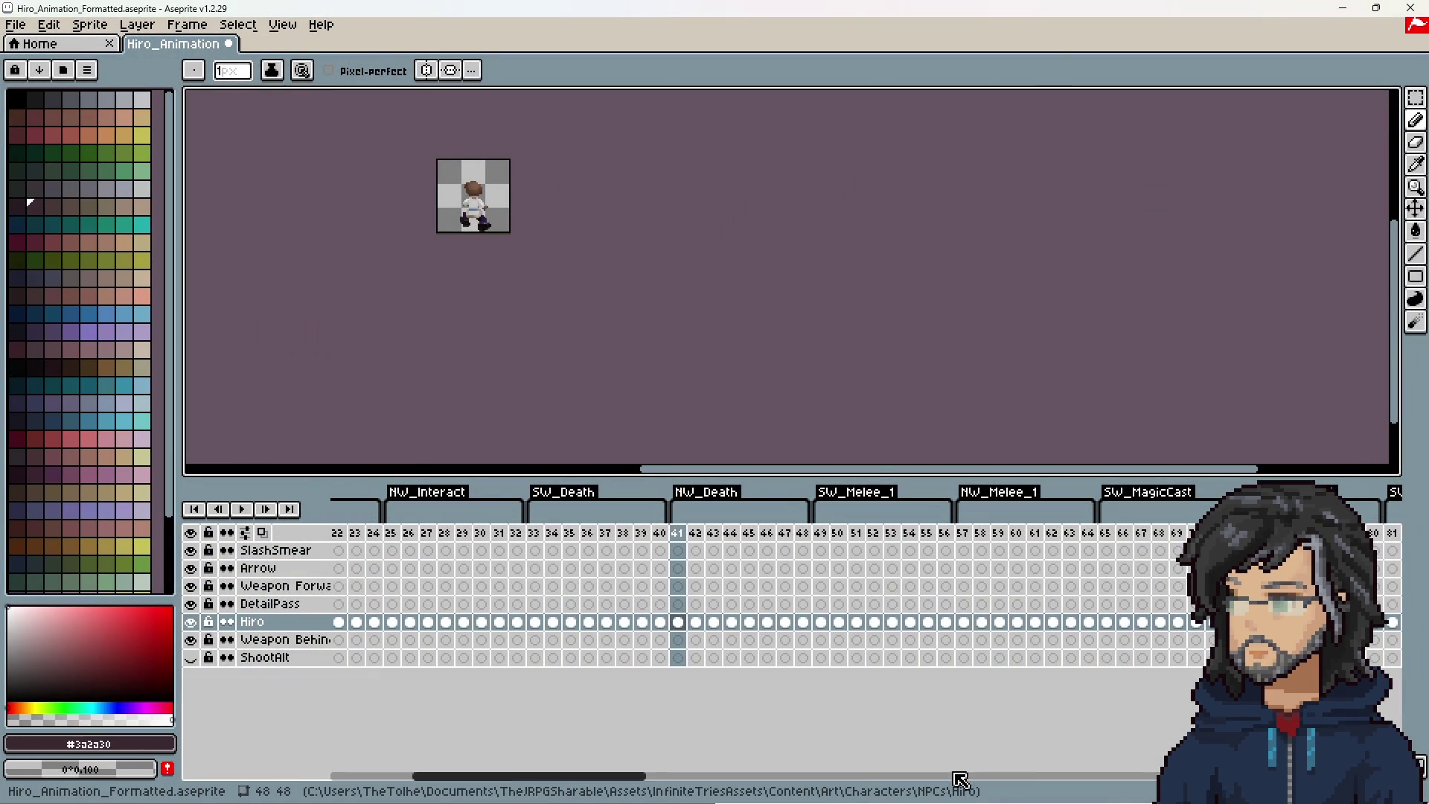
drag(596, 781, 460, 767)
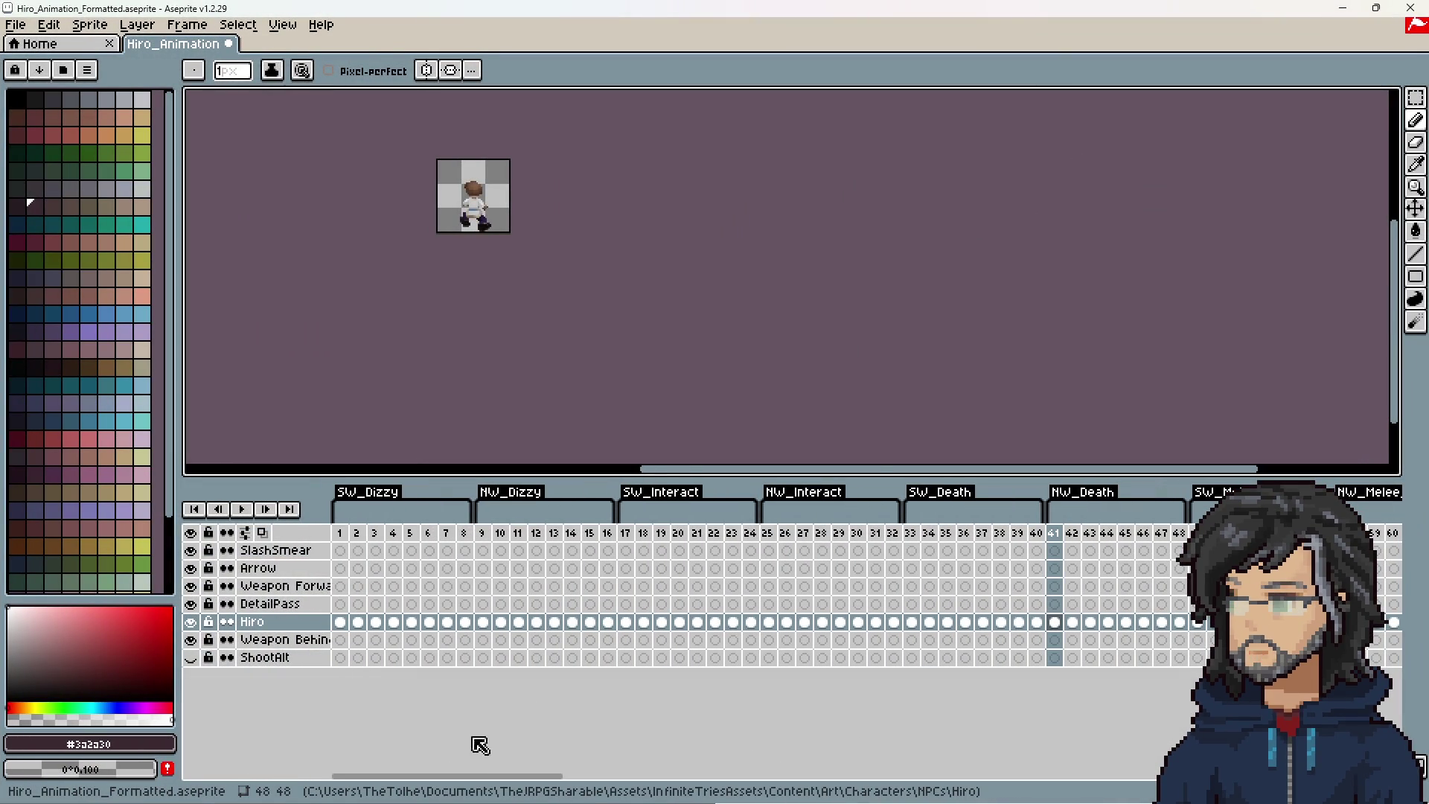
double_click(654, 494)
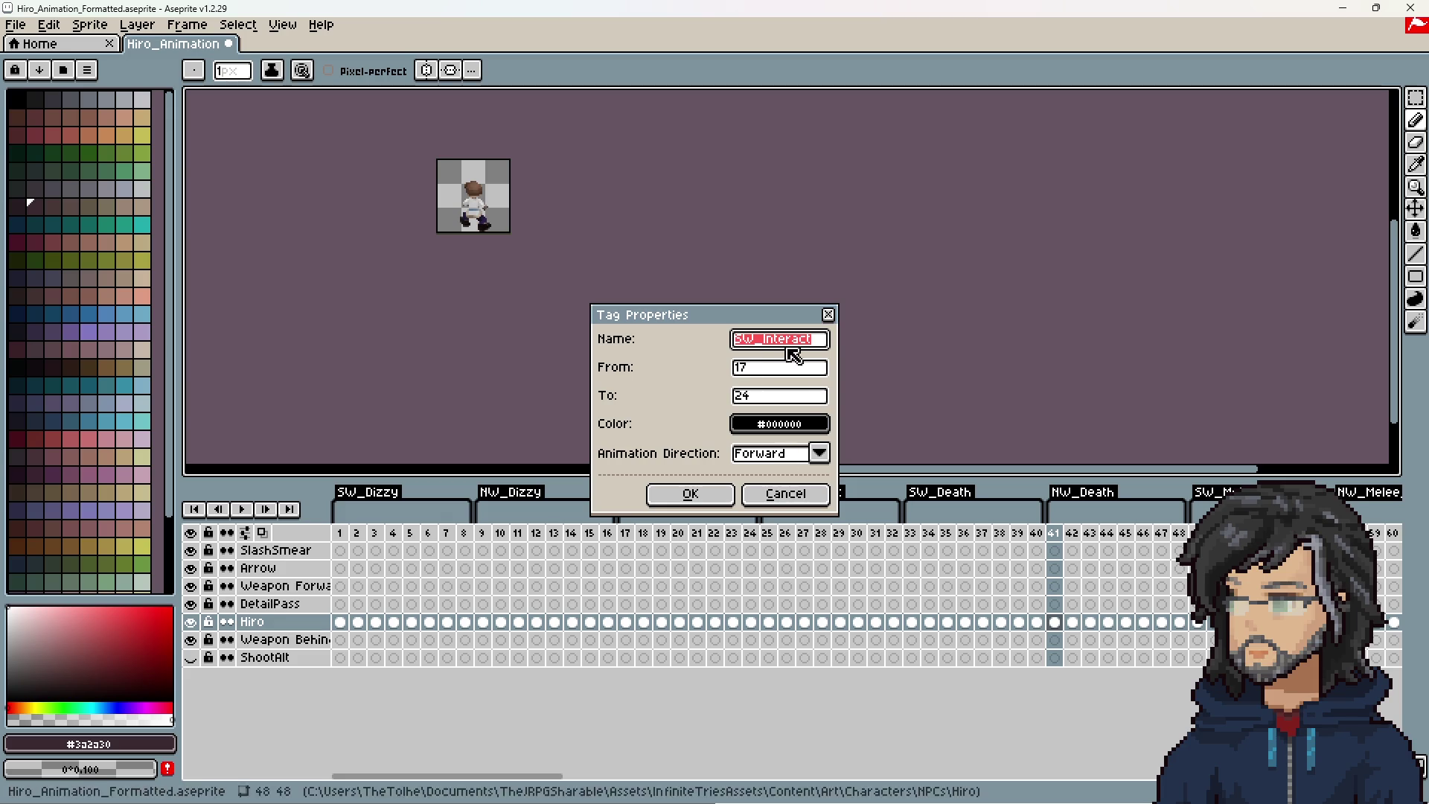
click(828, 314)
drag(633, 537, 733, 536)
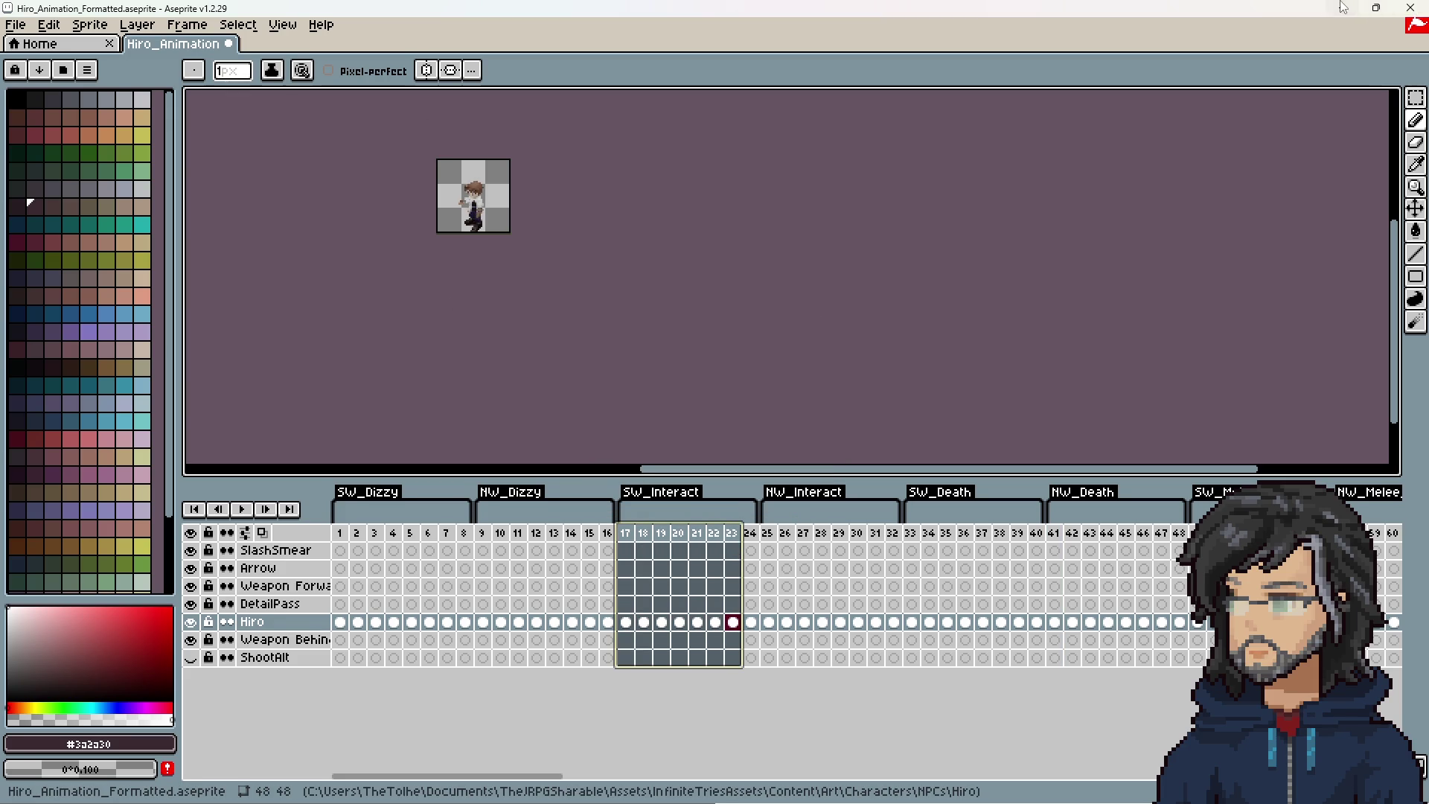
click(1343, 8)
click(814, 293)
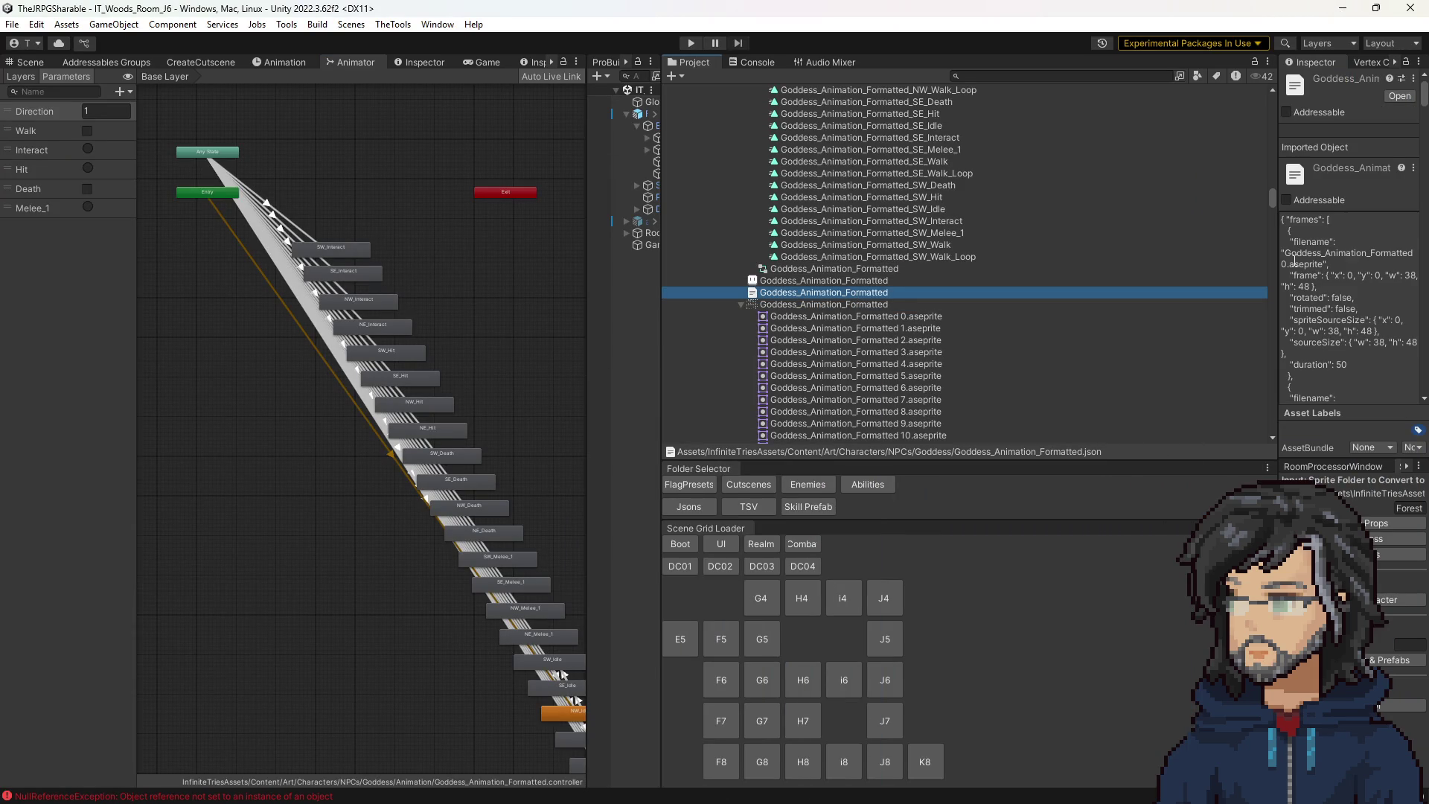
Scroll through the Goddess JSON frame data and select the Goddess sprite sheet.
drag(1275, 251, 1052, 278)
scroll(1228, 296, down, 10)
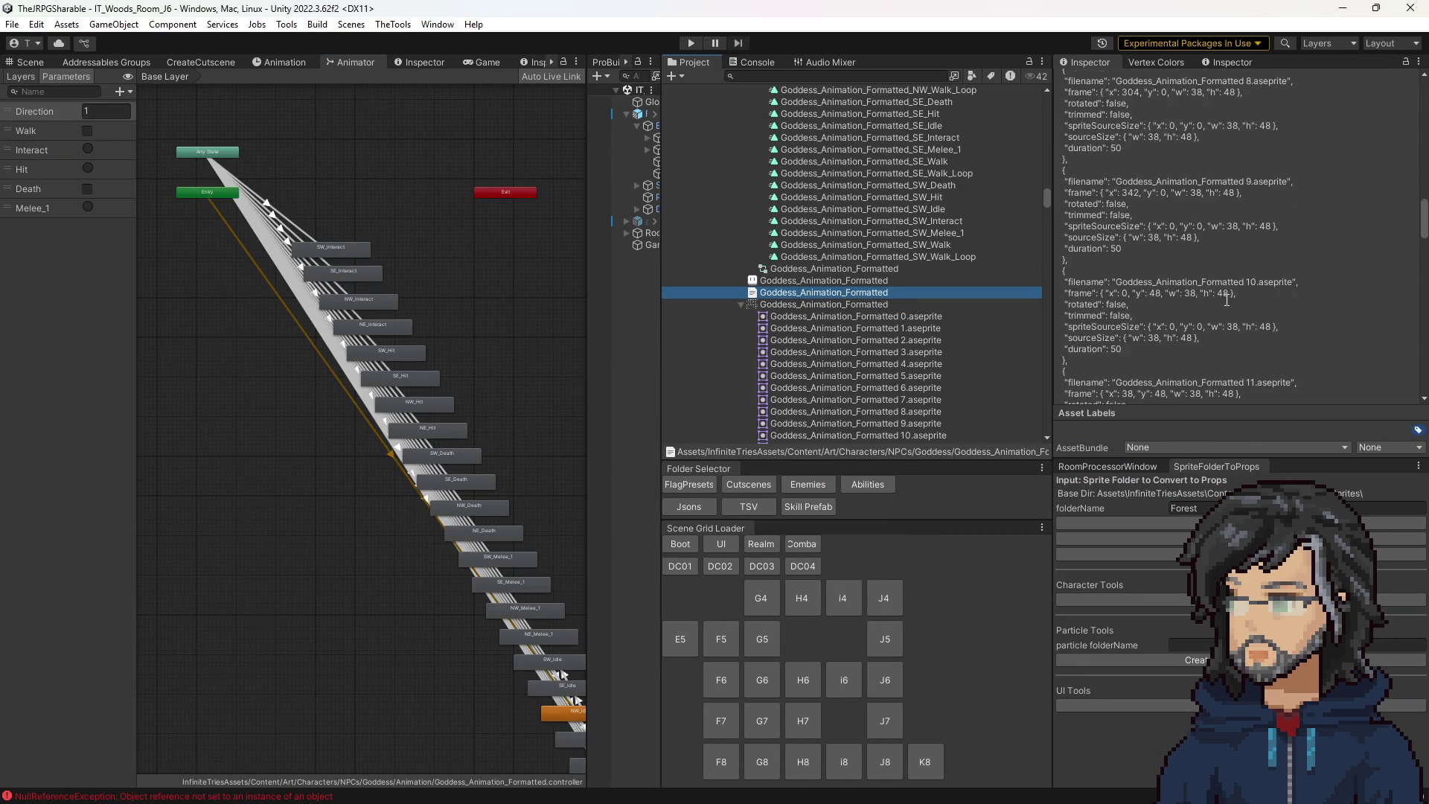
scroll(1228, 296, down, 10)
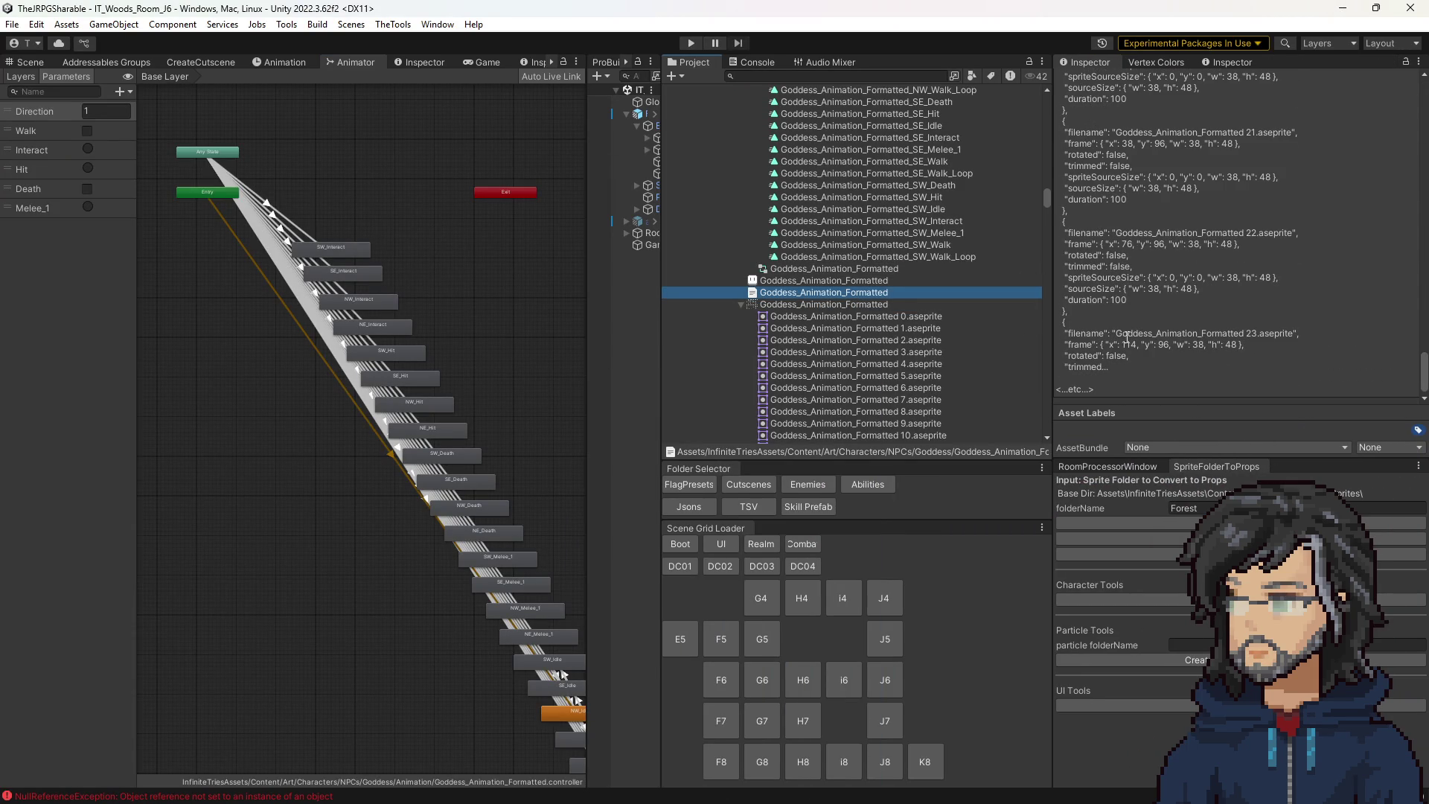
scroll(846, 309, up, 7)
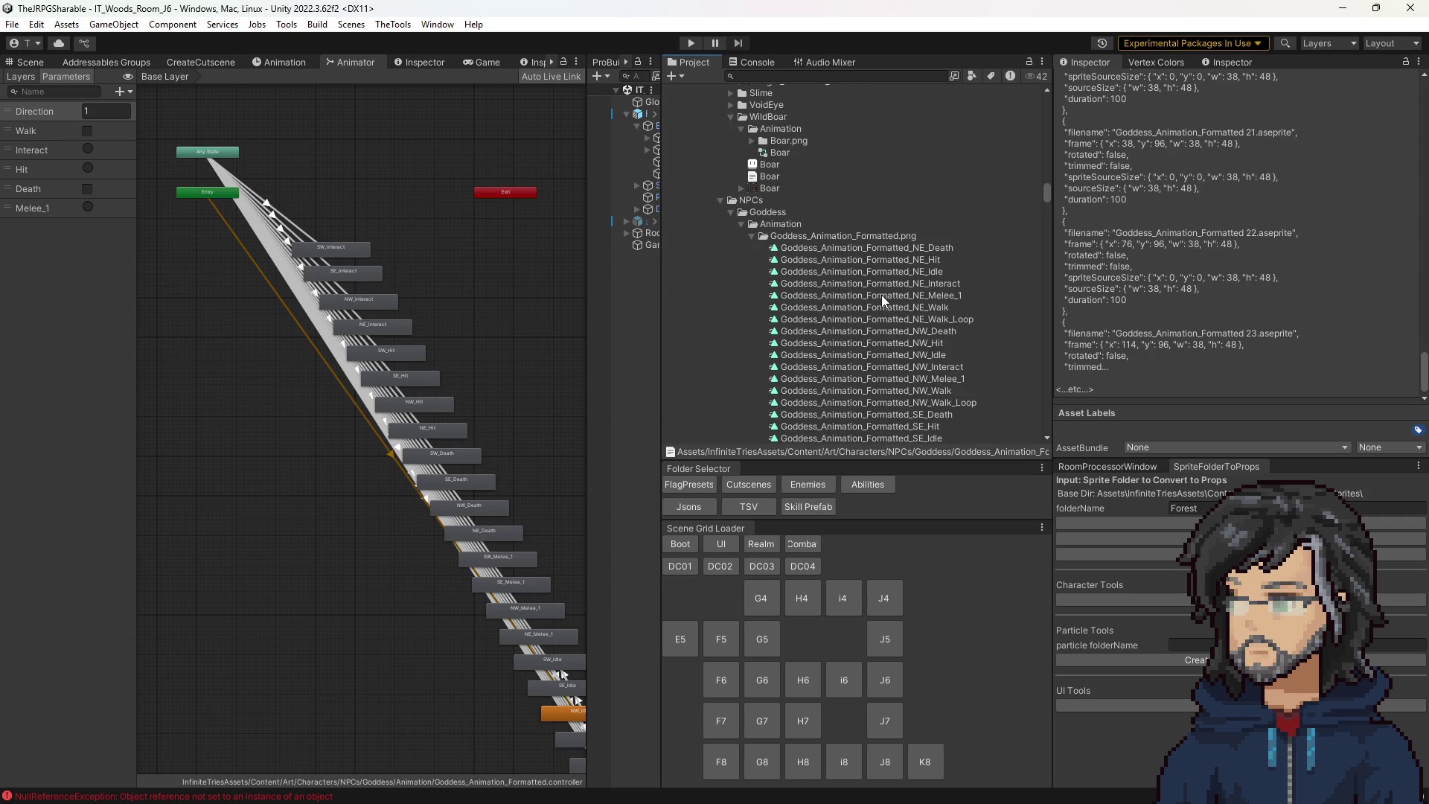
click(846, 238)
scroll(863, 223, down, 3)
Inspect the NW_Hit clip and the Goddess texture's import settings with an enlarged preview.
click(861, 209)
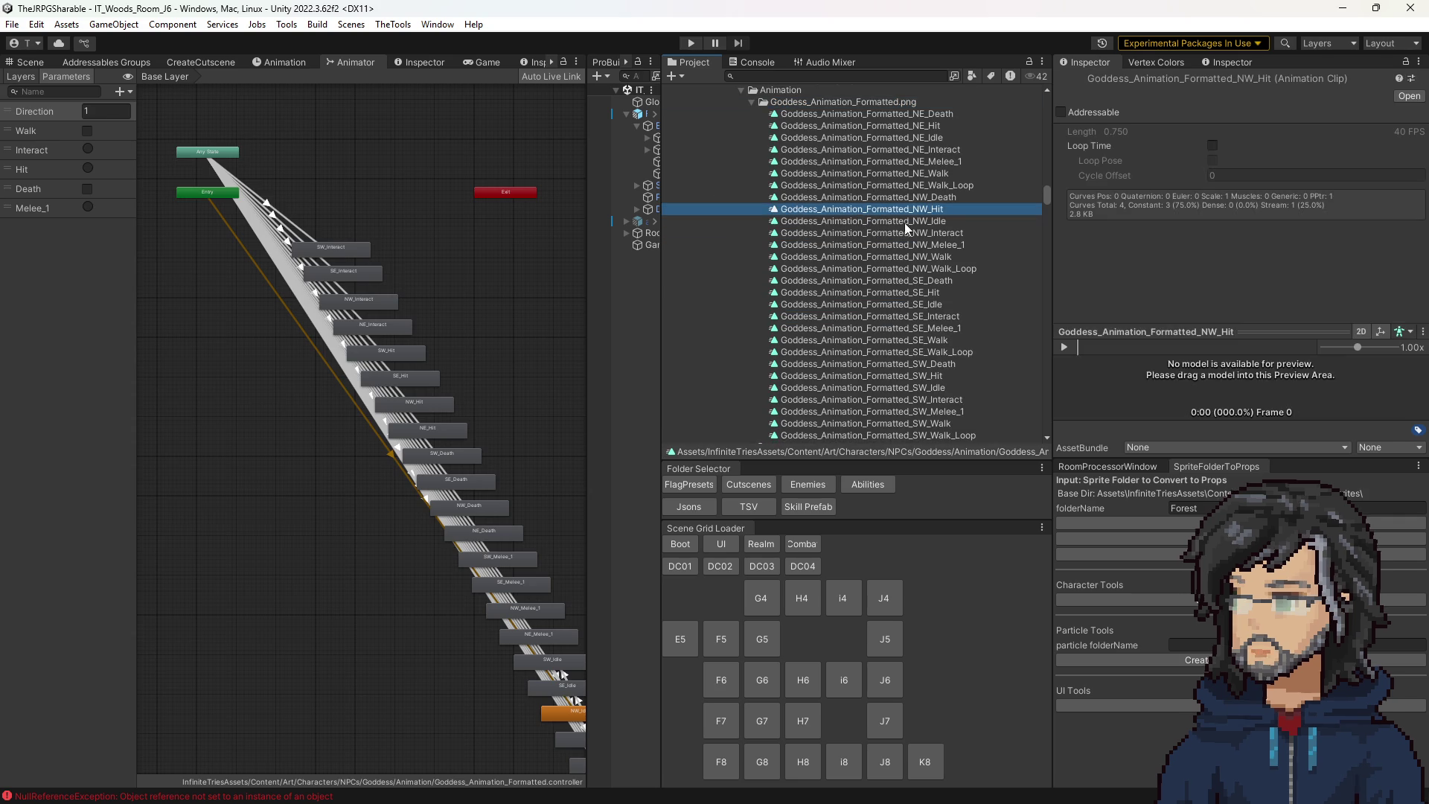
scroll(838, 235, down, 6)
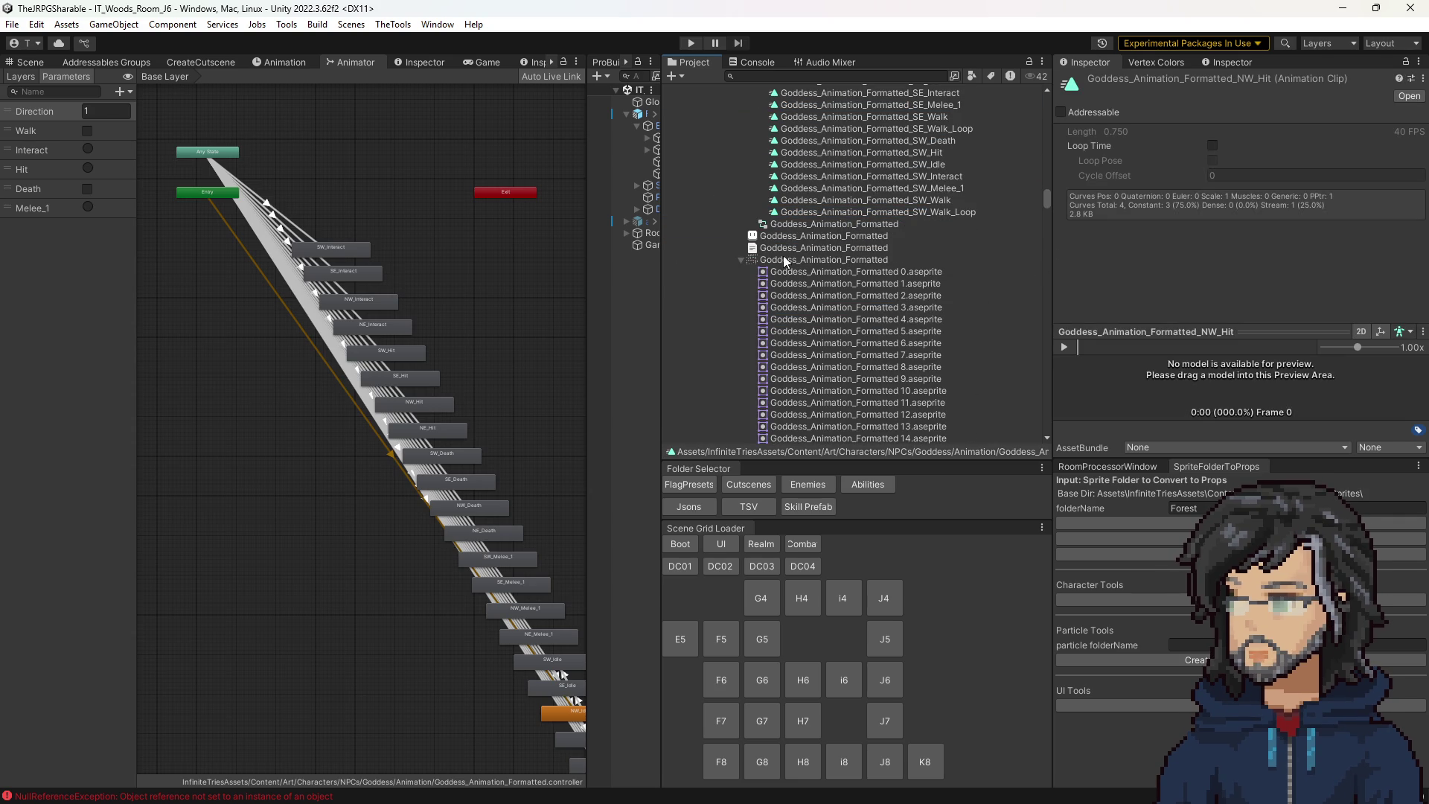
click(796, 260)
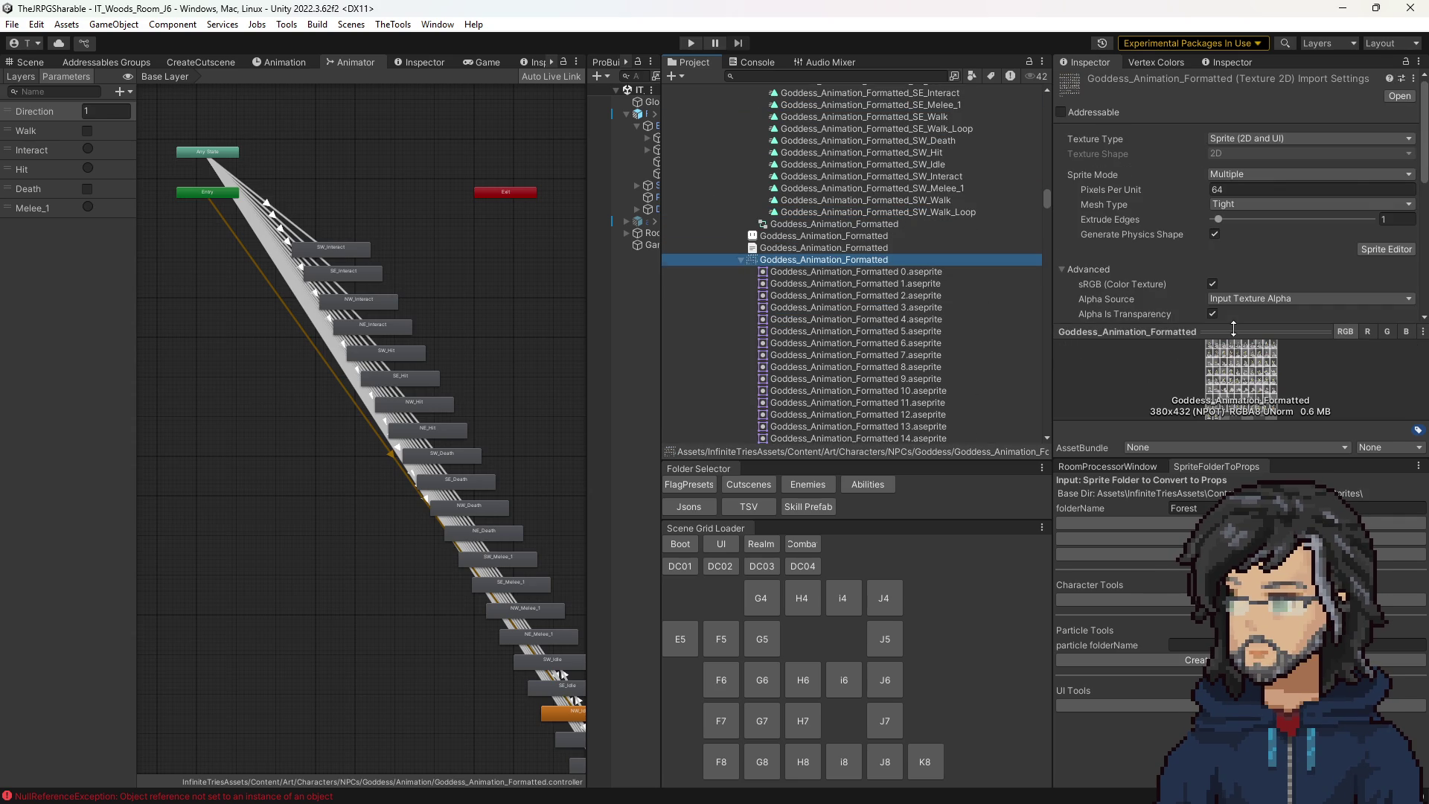
drag(1233, 328, 1247, 188)
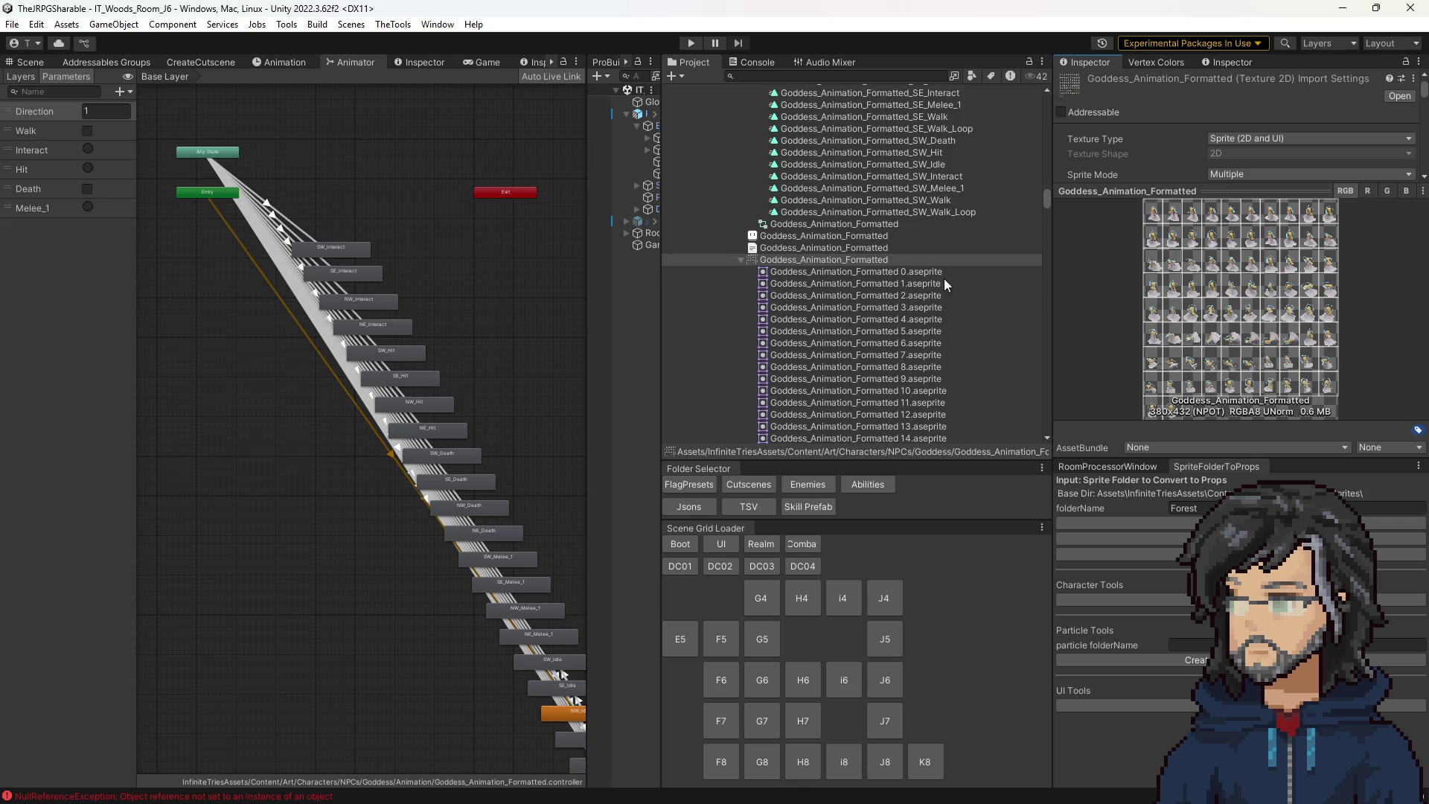
Select the Goddess animator controller and widen the scene hierarchy panel.
click(795, 248)
click(796, 259)
click(800, 236)
click(807, 224)
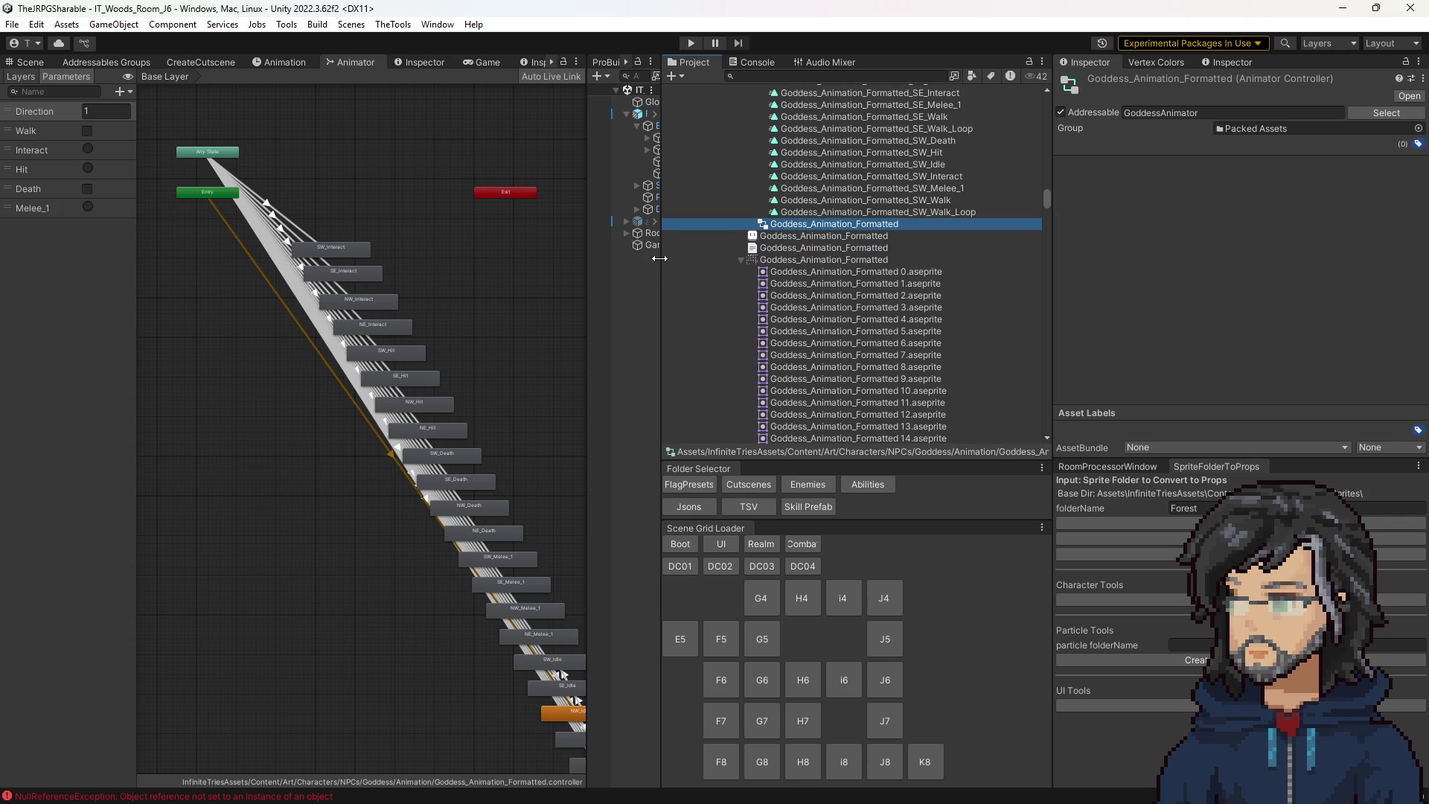
drag(659, 267, 864, 261)
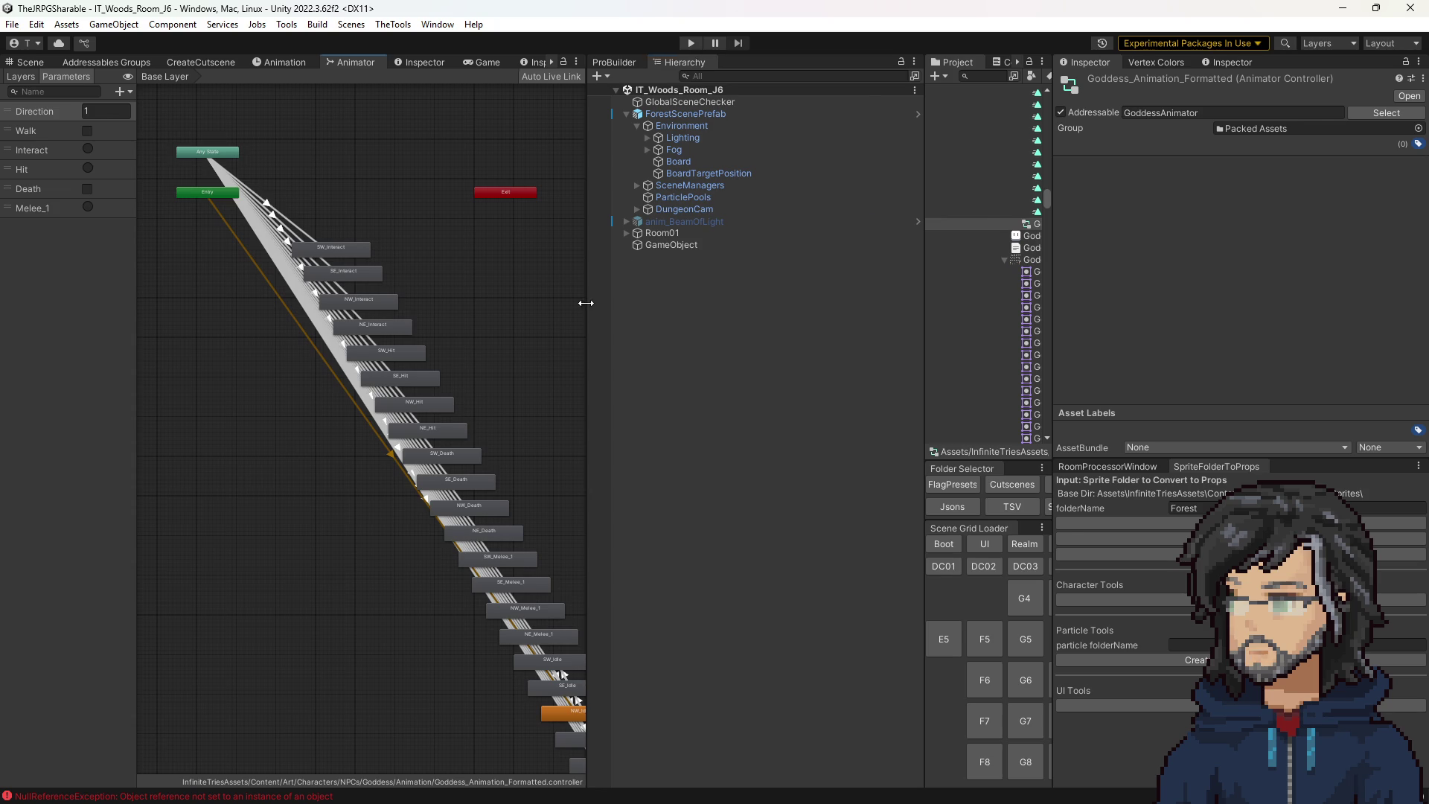
Switch to the 3D Scene view of the woods room grid.
drag(588, 303, 972, 314)
click(27, 64)
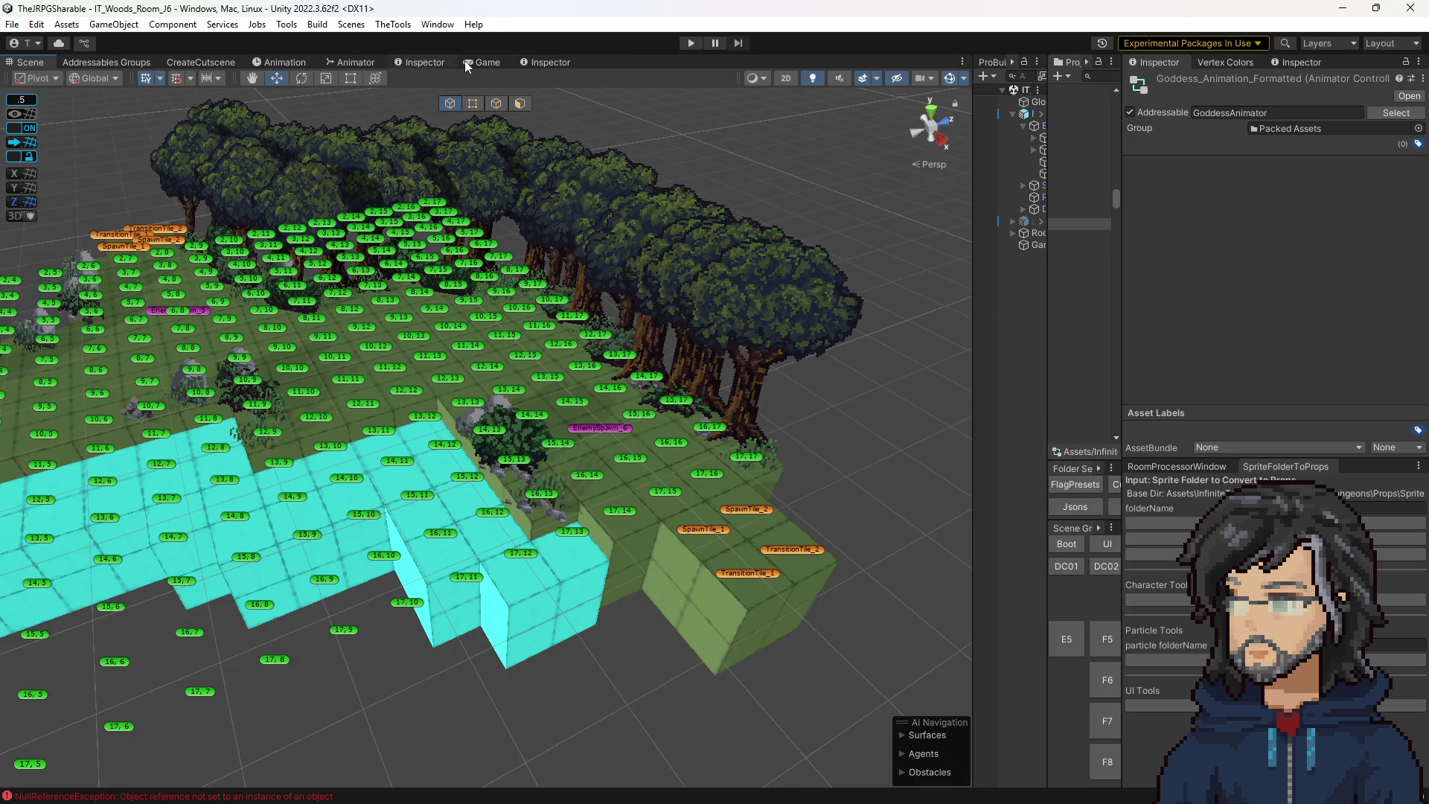
mouse_move(644, 336)
mouse_down()
mouse_move(720, 339)
mouse_move(818, 380)
mouse_up()
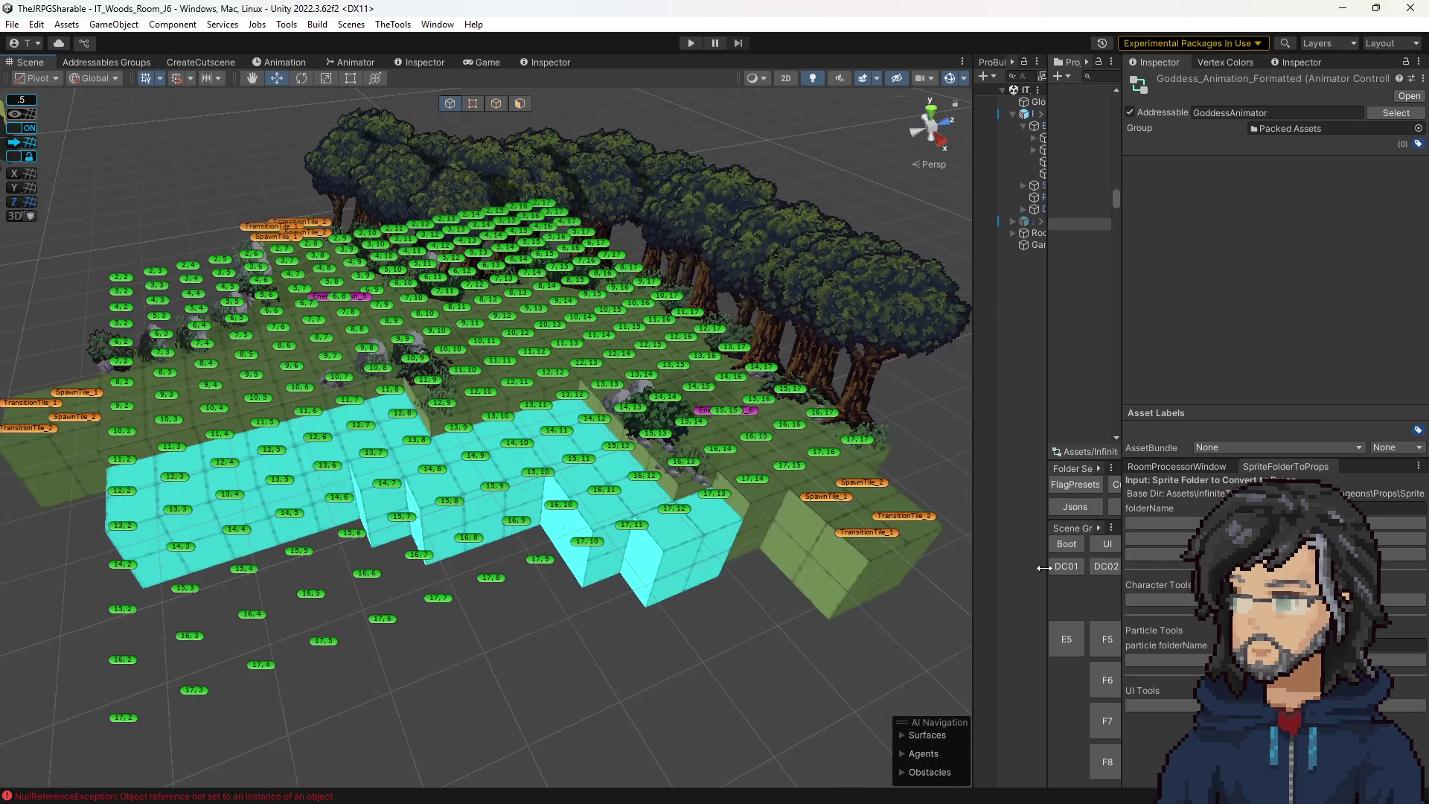
Frame the F5 tile grid and open the DesignData TSV folder in the Project panel.
drag(1004, 575, 925, 577)
drag(617, 505, 521, 487)
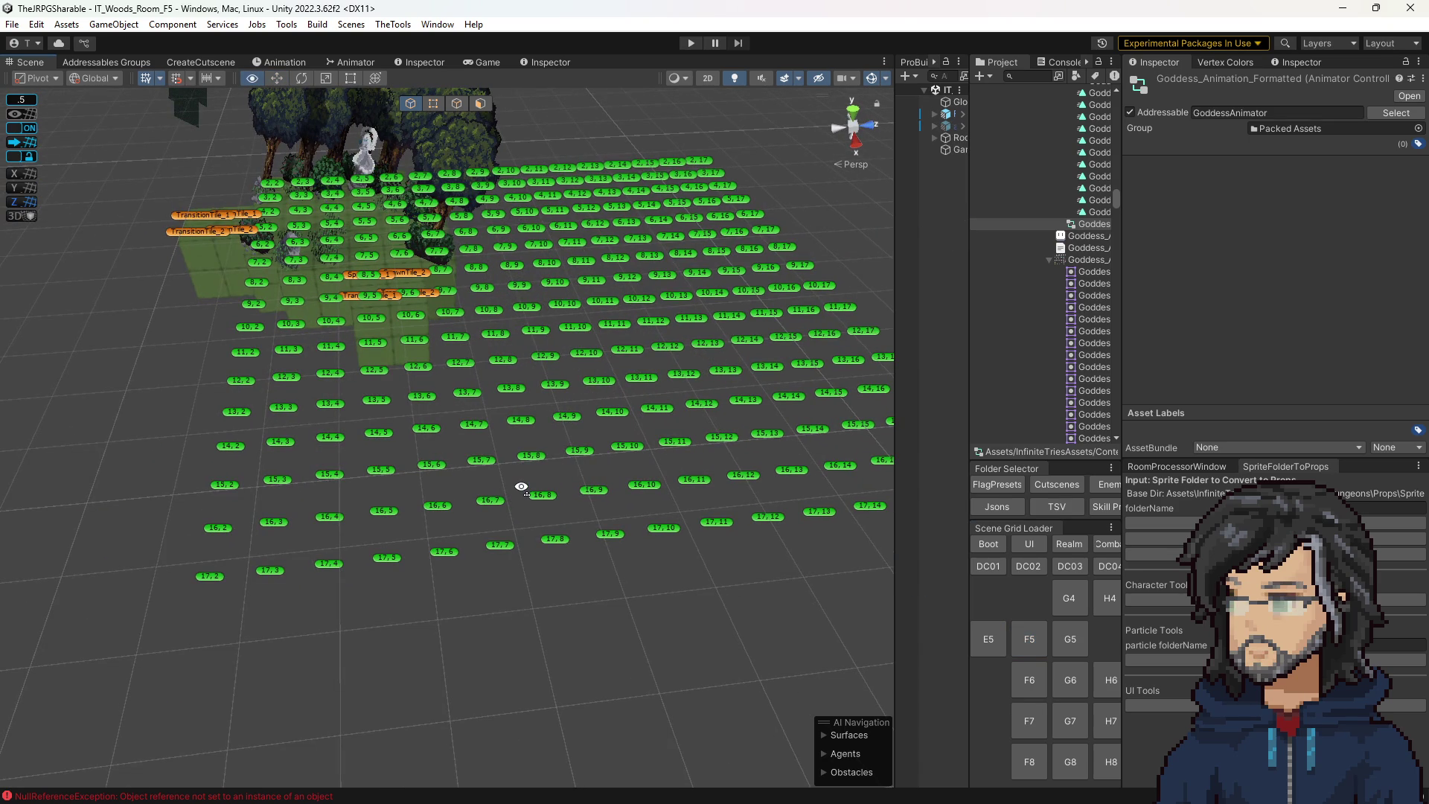
drag(521, 486, 893, 372)
drag(951, 252, 740, 251)
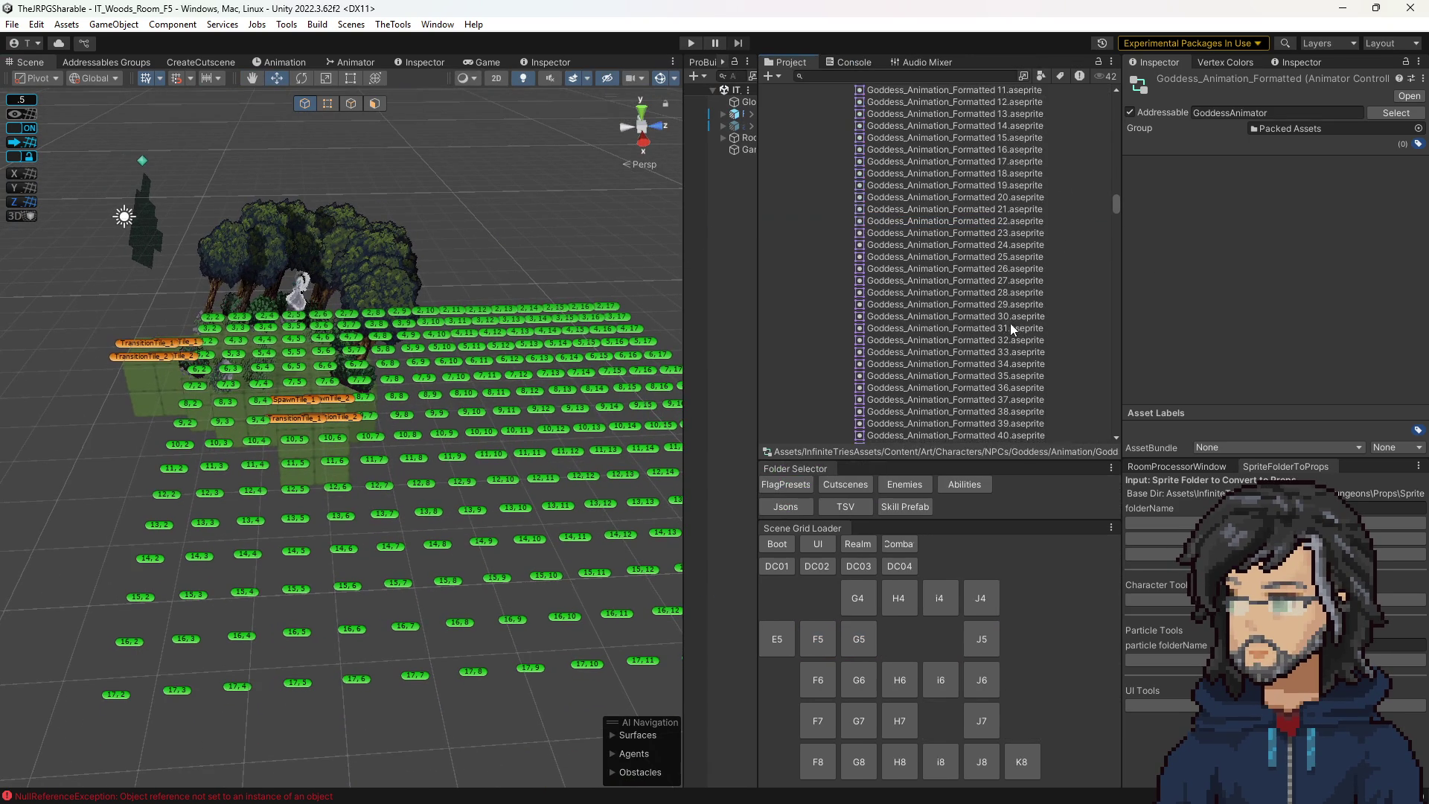
click(843, 508)
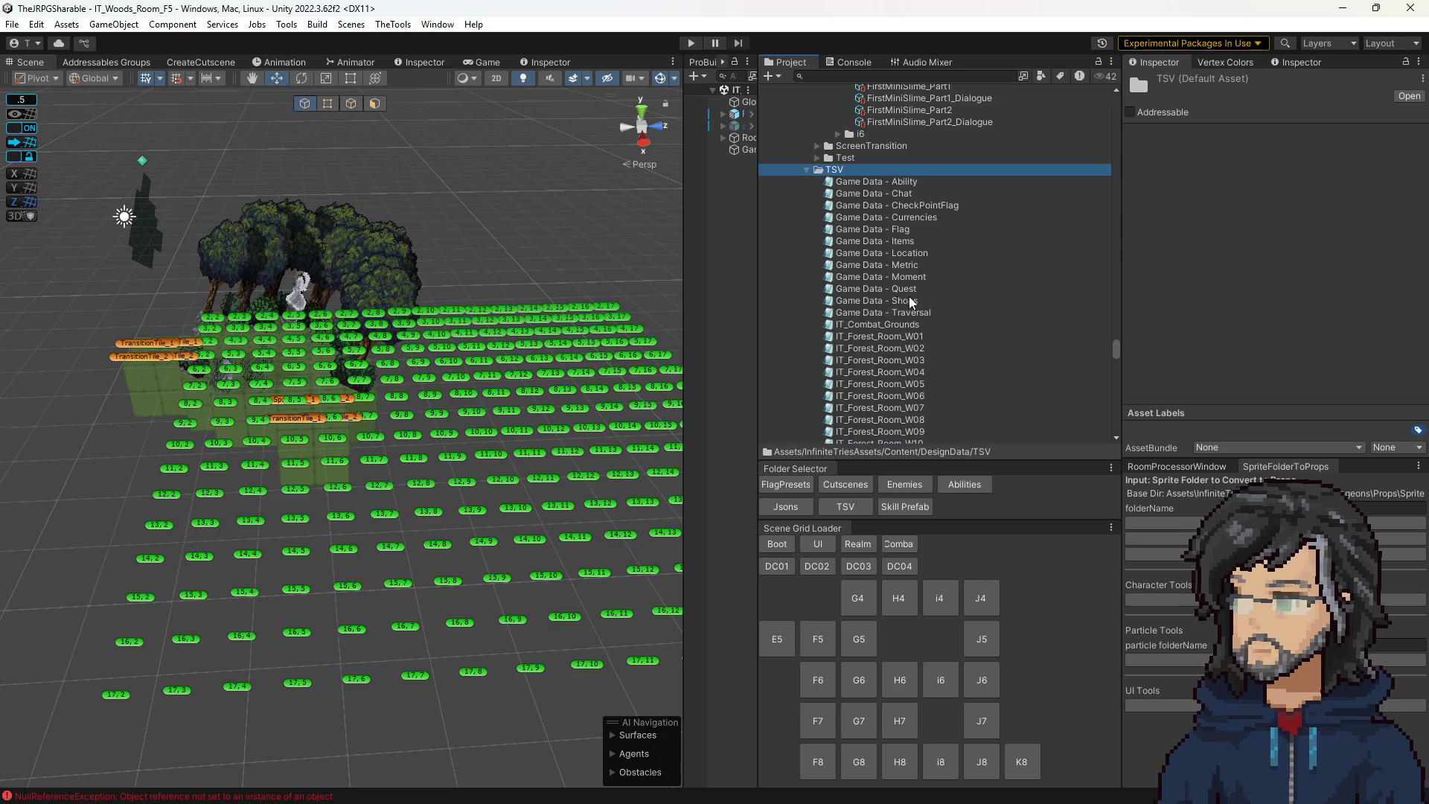
Open IT_Woods_Room_H4.tsv in Notepad and select lines 1–20 of its tile grid.
double_click(891, 230)
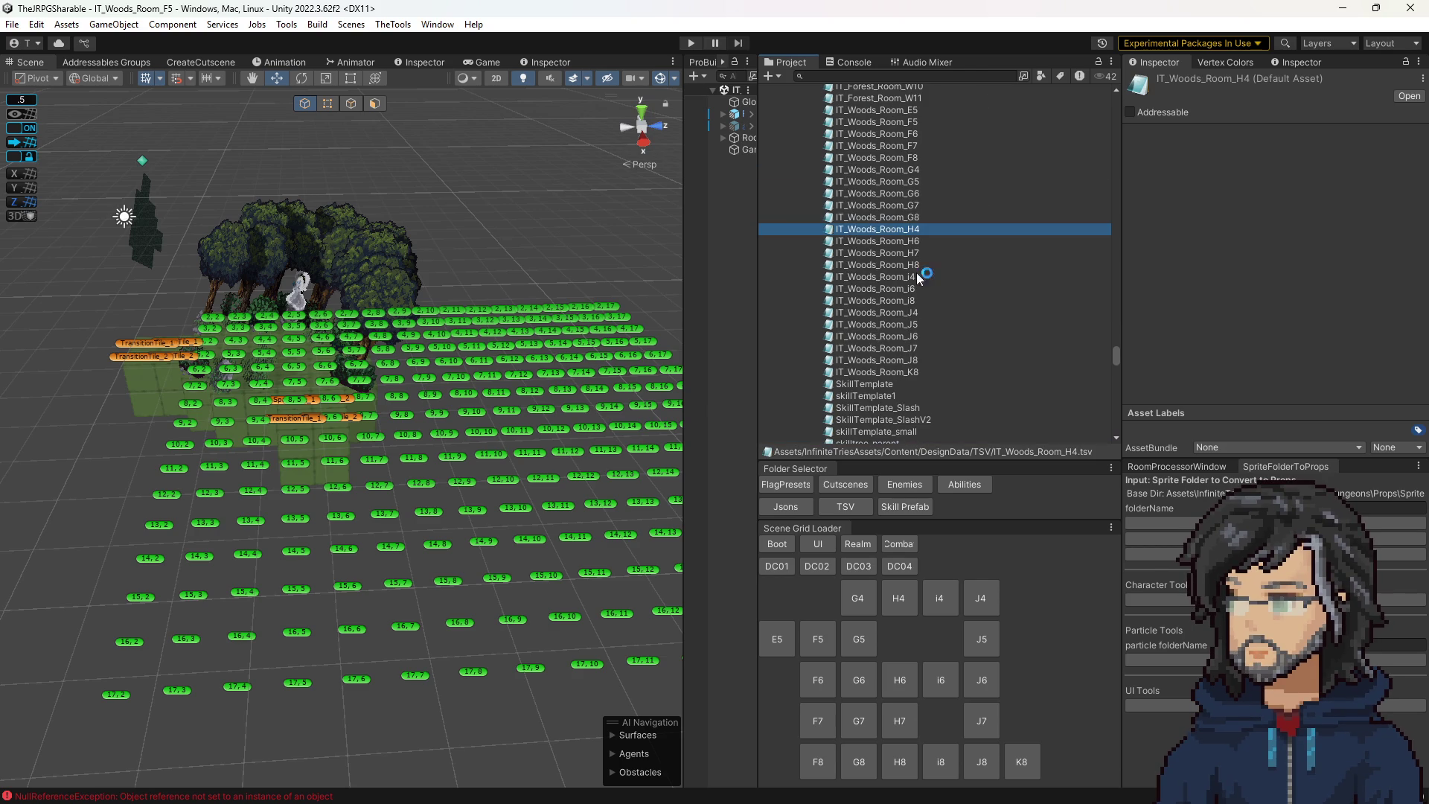
mouse_move(189, 163)
mouse_down()
mouse_move(372, 186)
mouse_move(744, 547)
mouse_move(979, 600)
mouse_up()
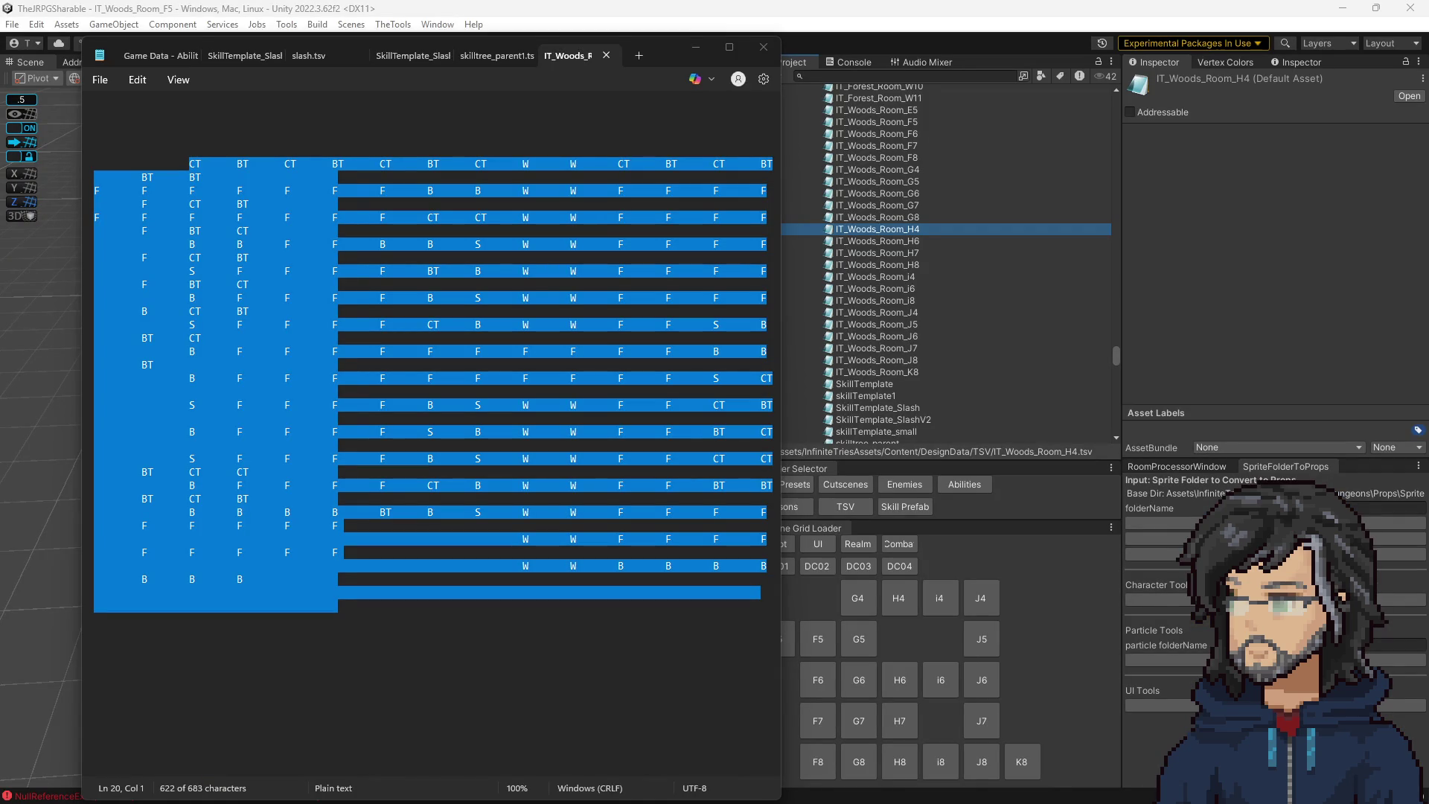
key(alt+Tab)
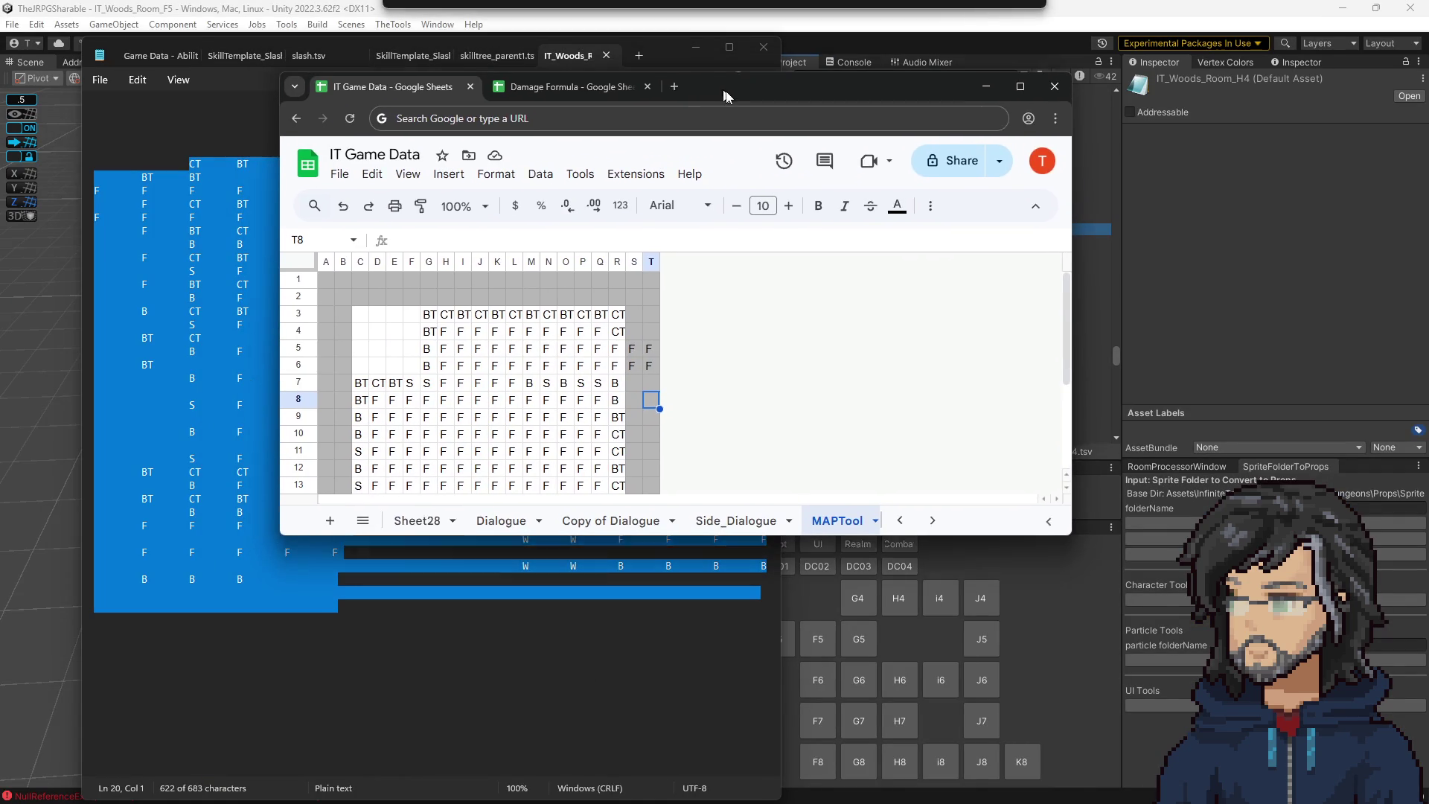
Check MAPTool tile codes in M5, R4, Q3, E7:G7, H5, G3 and J3, then minimise Chrome and Notepad.
click(532, 357)
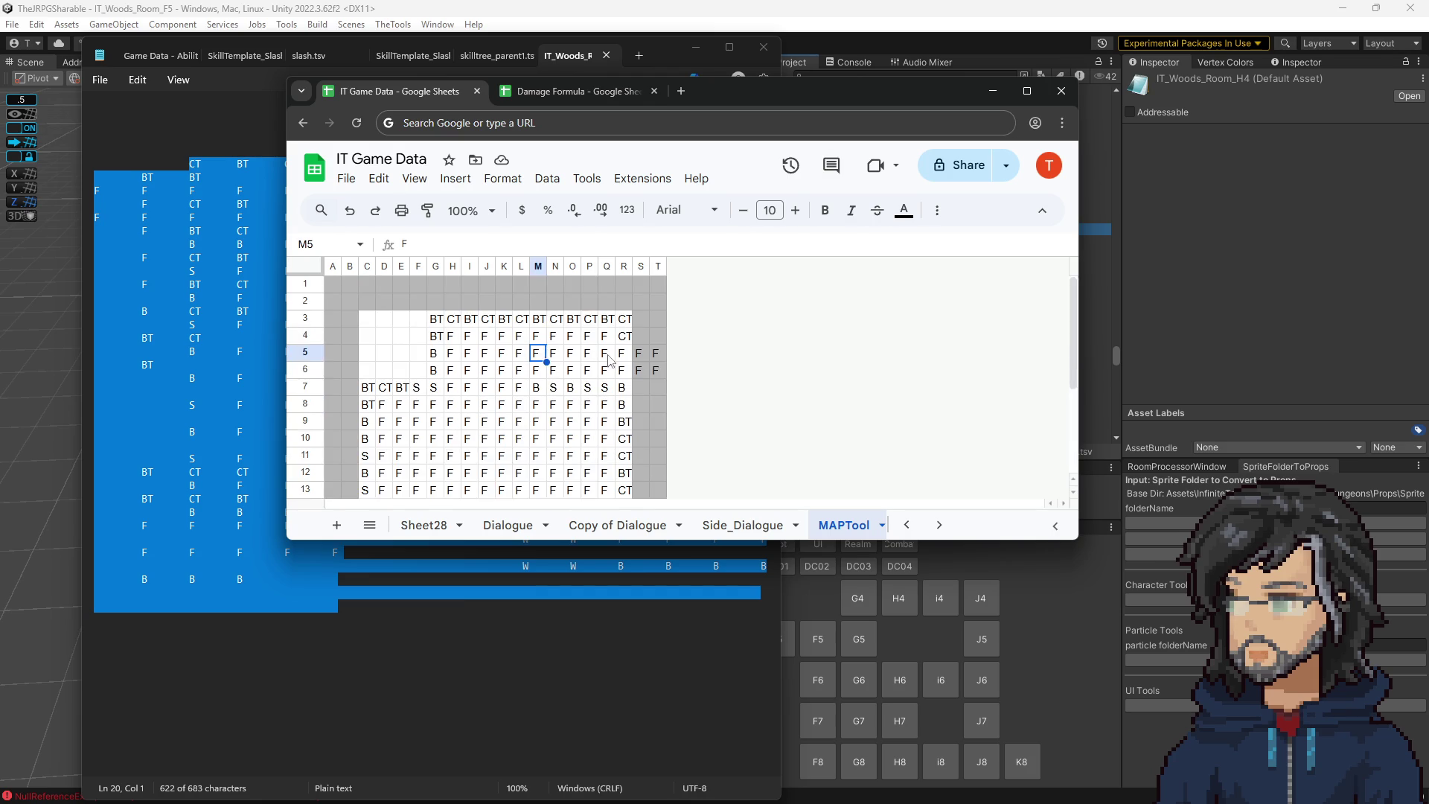
click(623, 336)
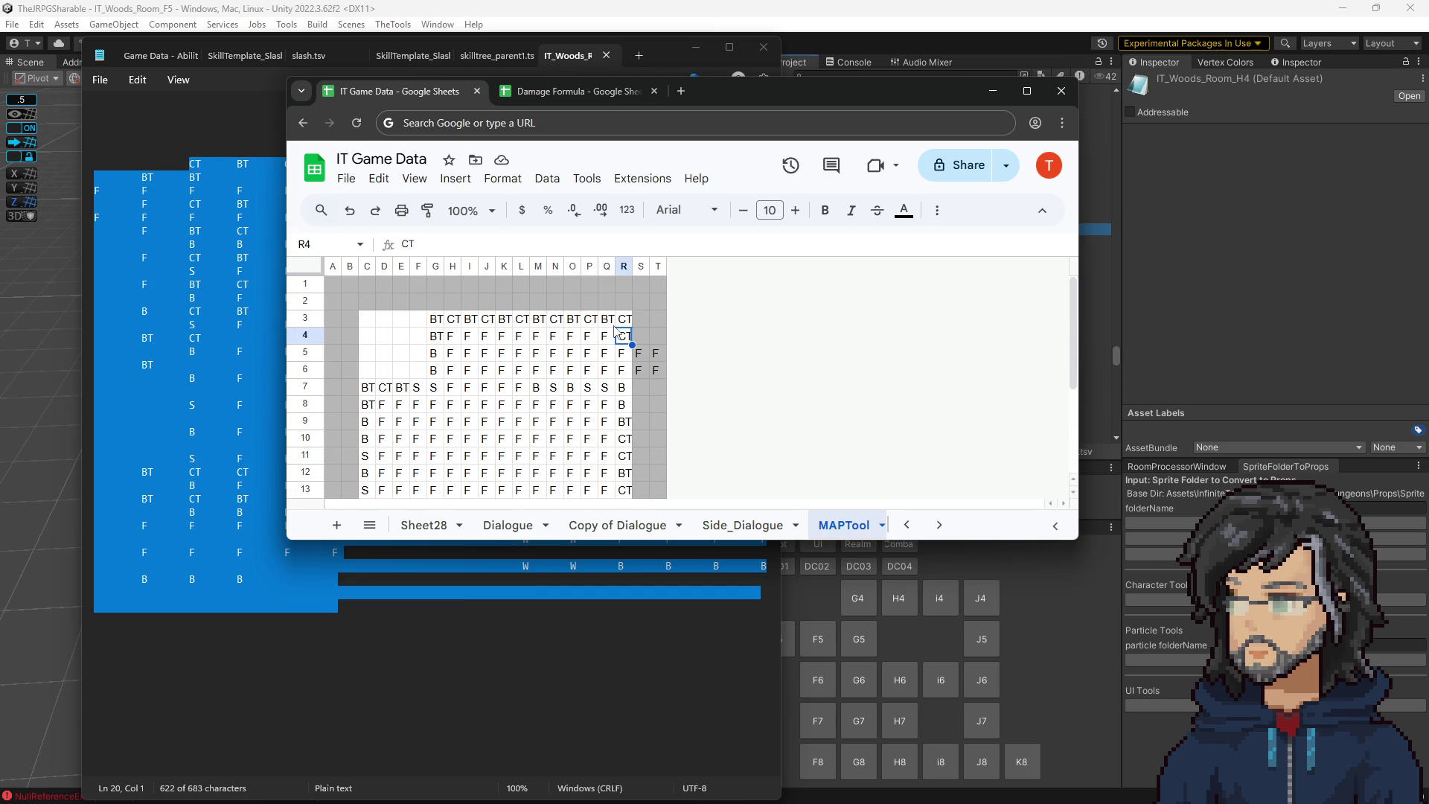
click(608, 325)
click(521, 318)
drag(401, 387, 434, 387)
click(456, 354)
click(436, 318)
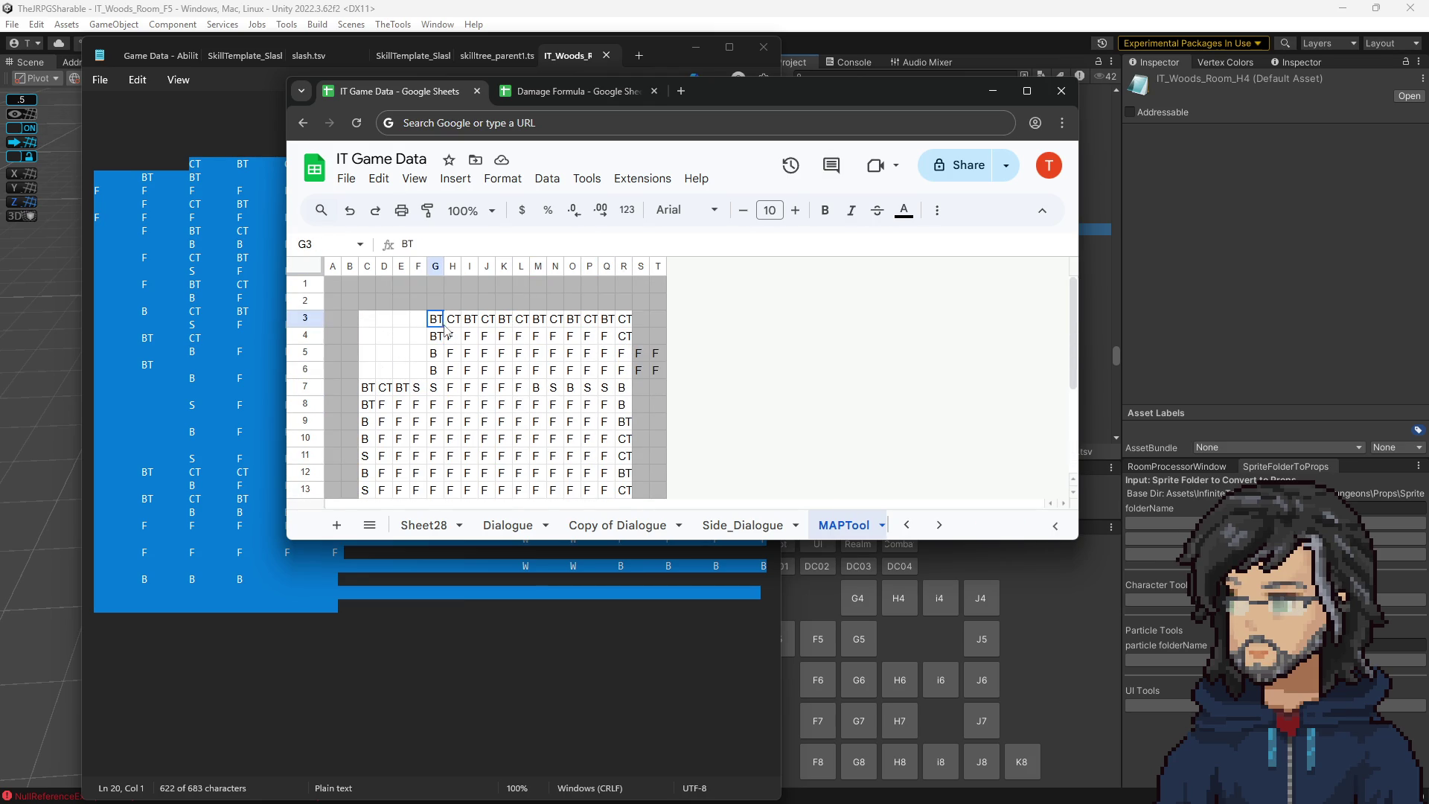
click(487, 319)
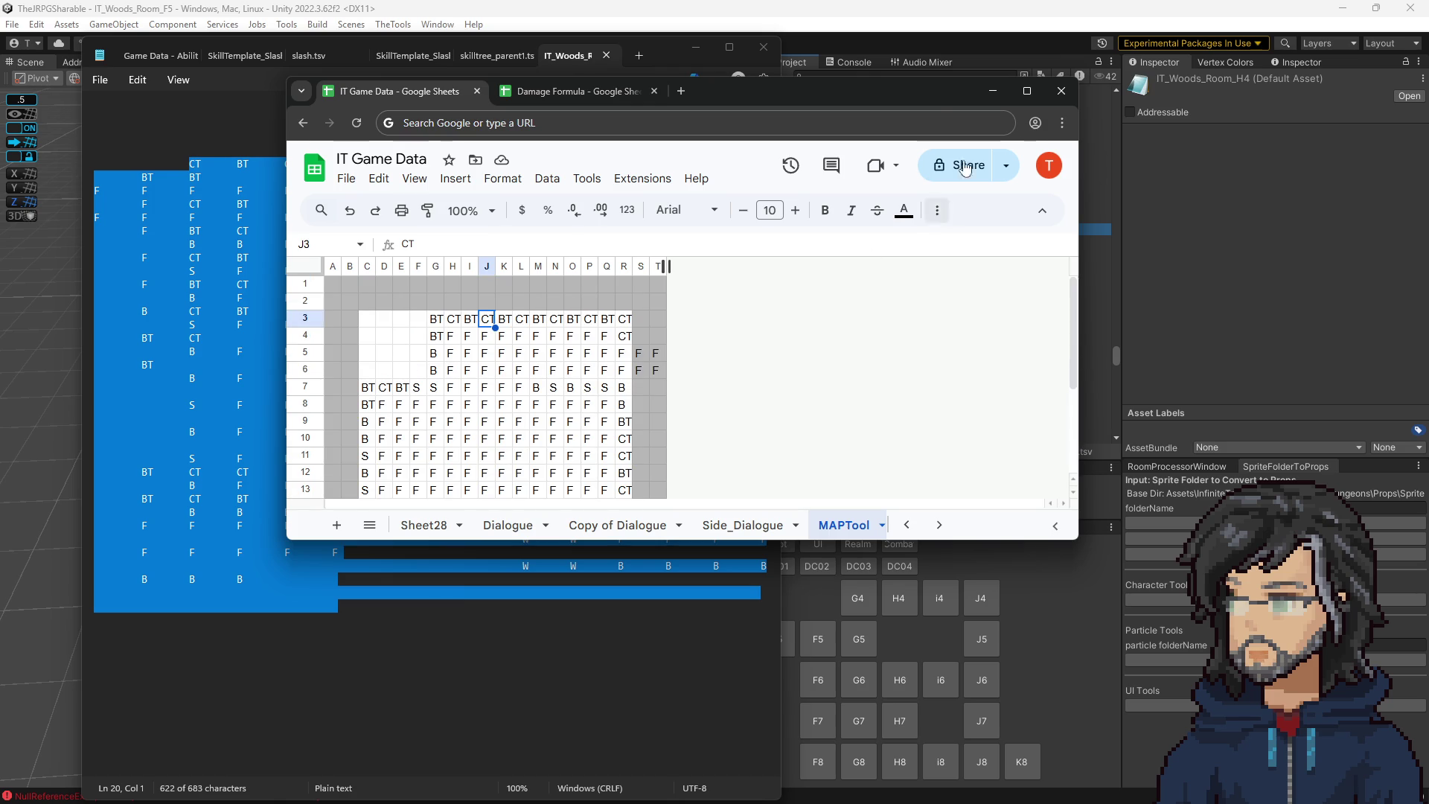
click(993, 90)
click(695, 47)
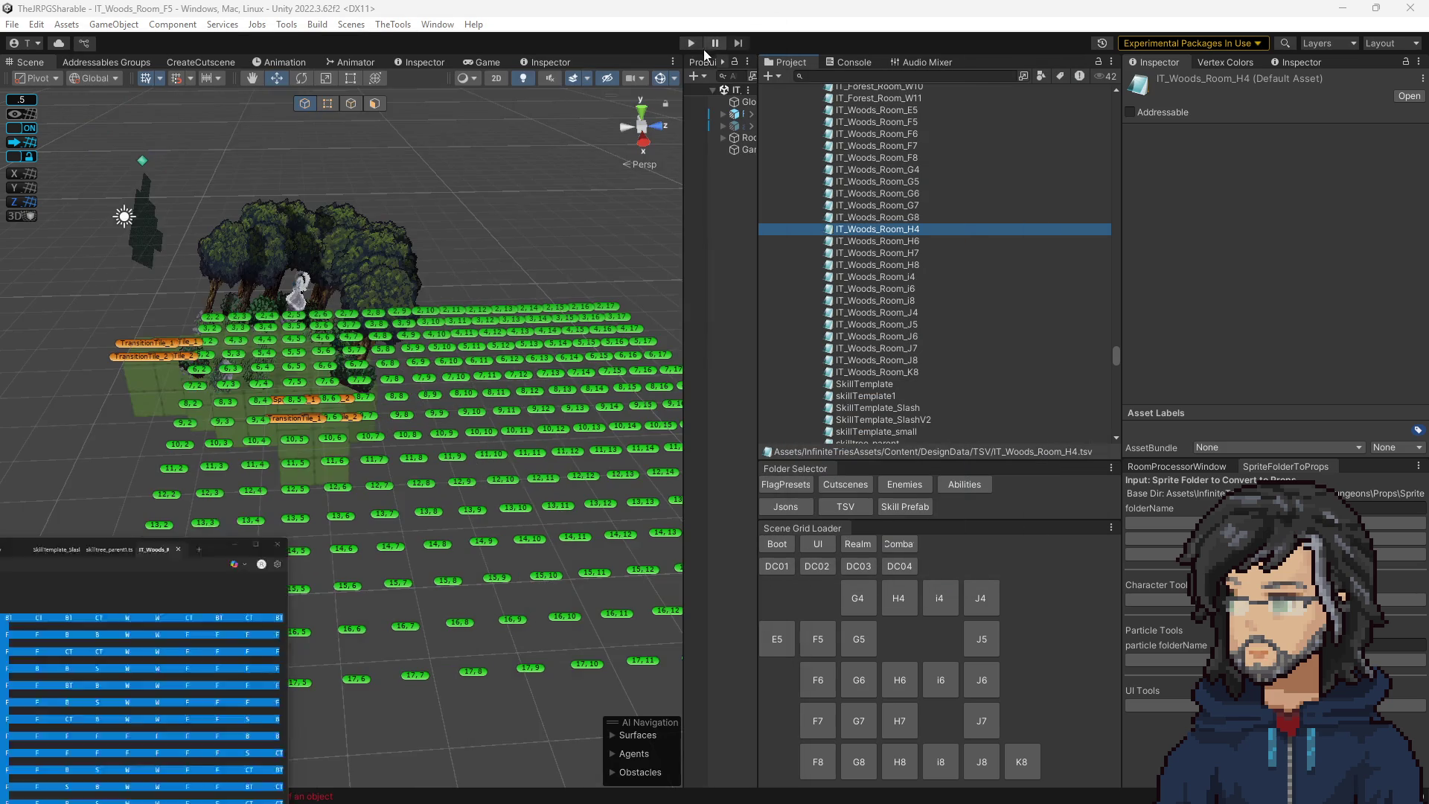
Load the woods room scene, expand Room01 and select Props_TempPass to show Generate Prop Tile.
mouse_move(485, 356)
mouse_down()
mouse_move(526, 360)
mouse_move(698, 206)
mouse_move(619, 202)
mouse_up()
click(659, 137)
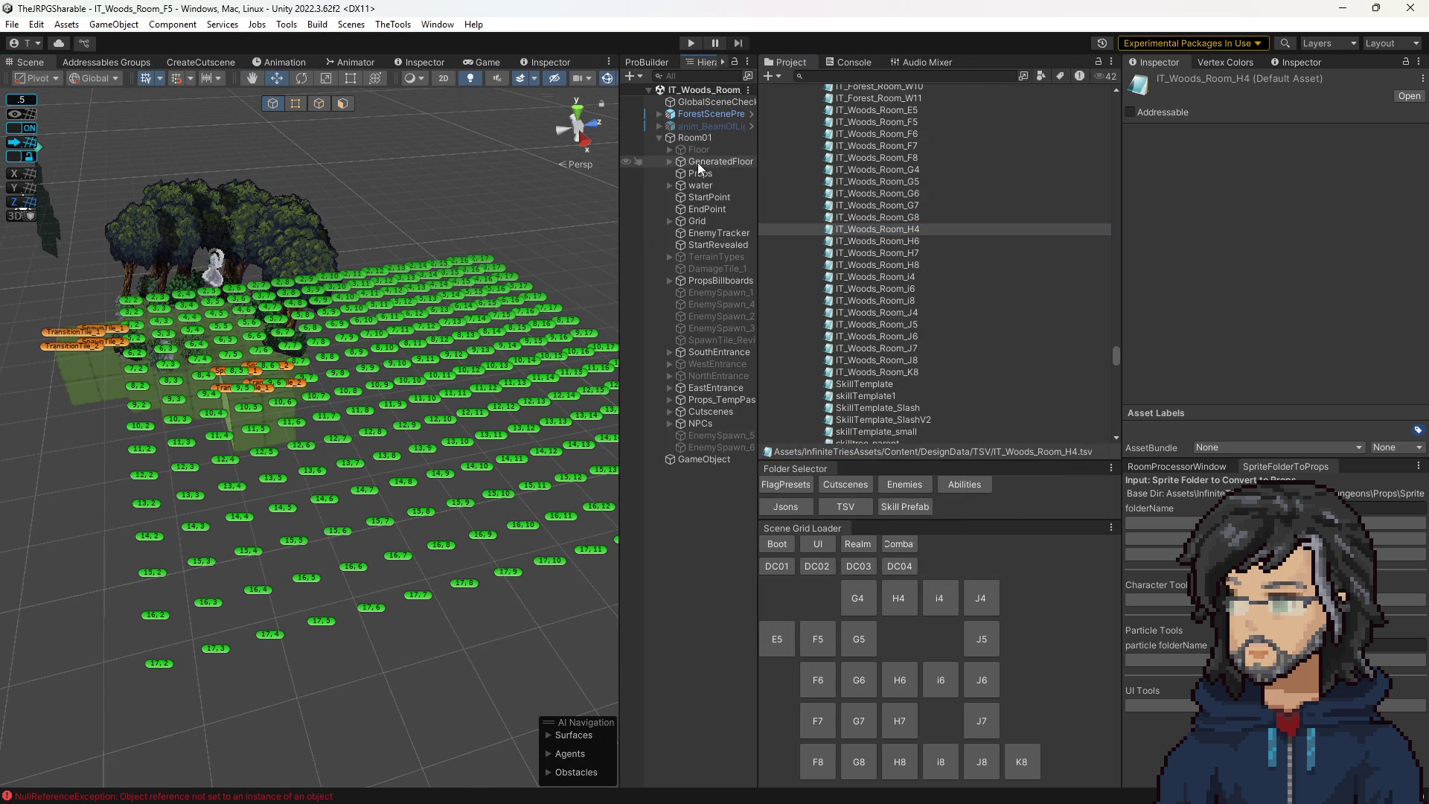
click(781, 631)
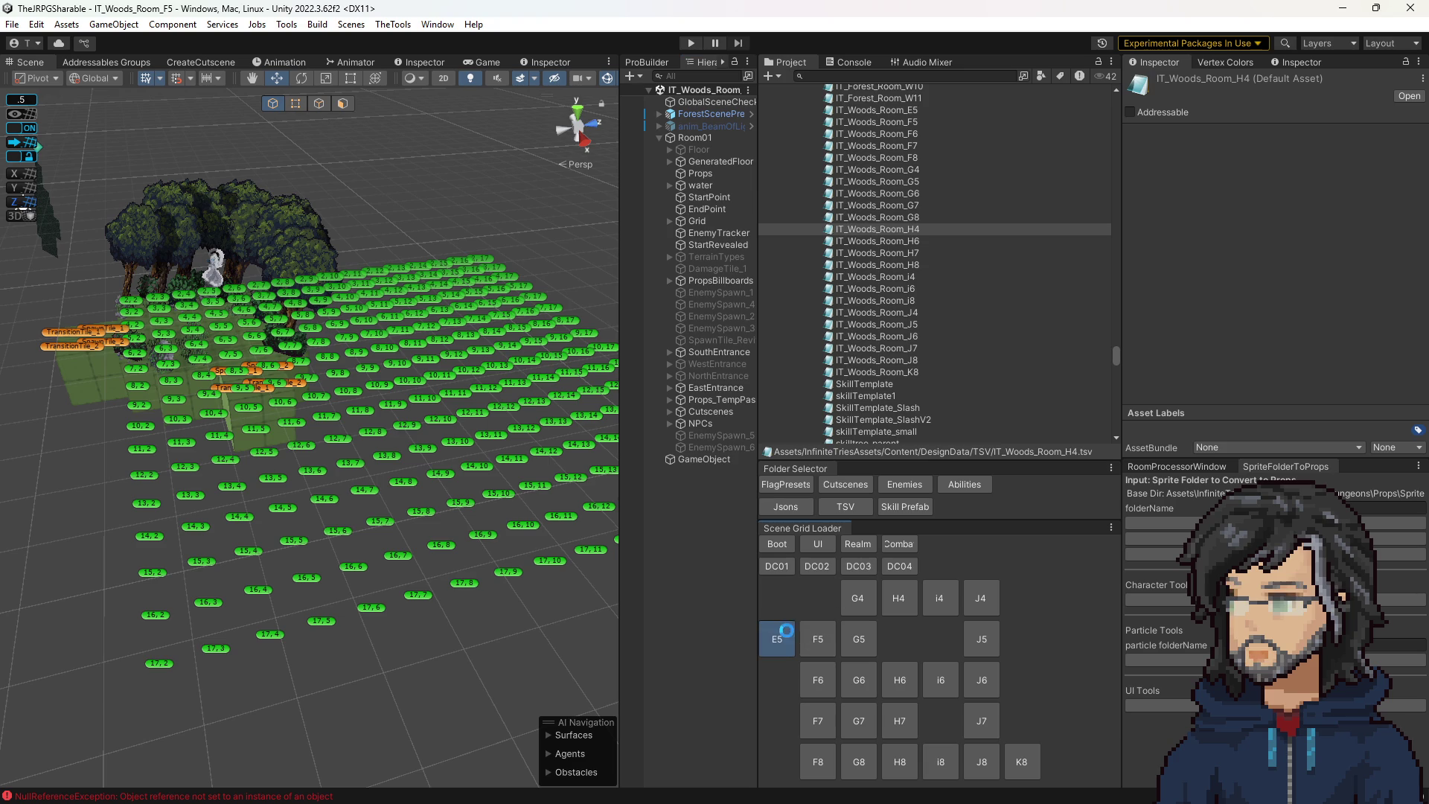
double_click(694, 137)
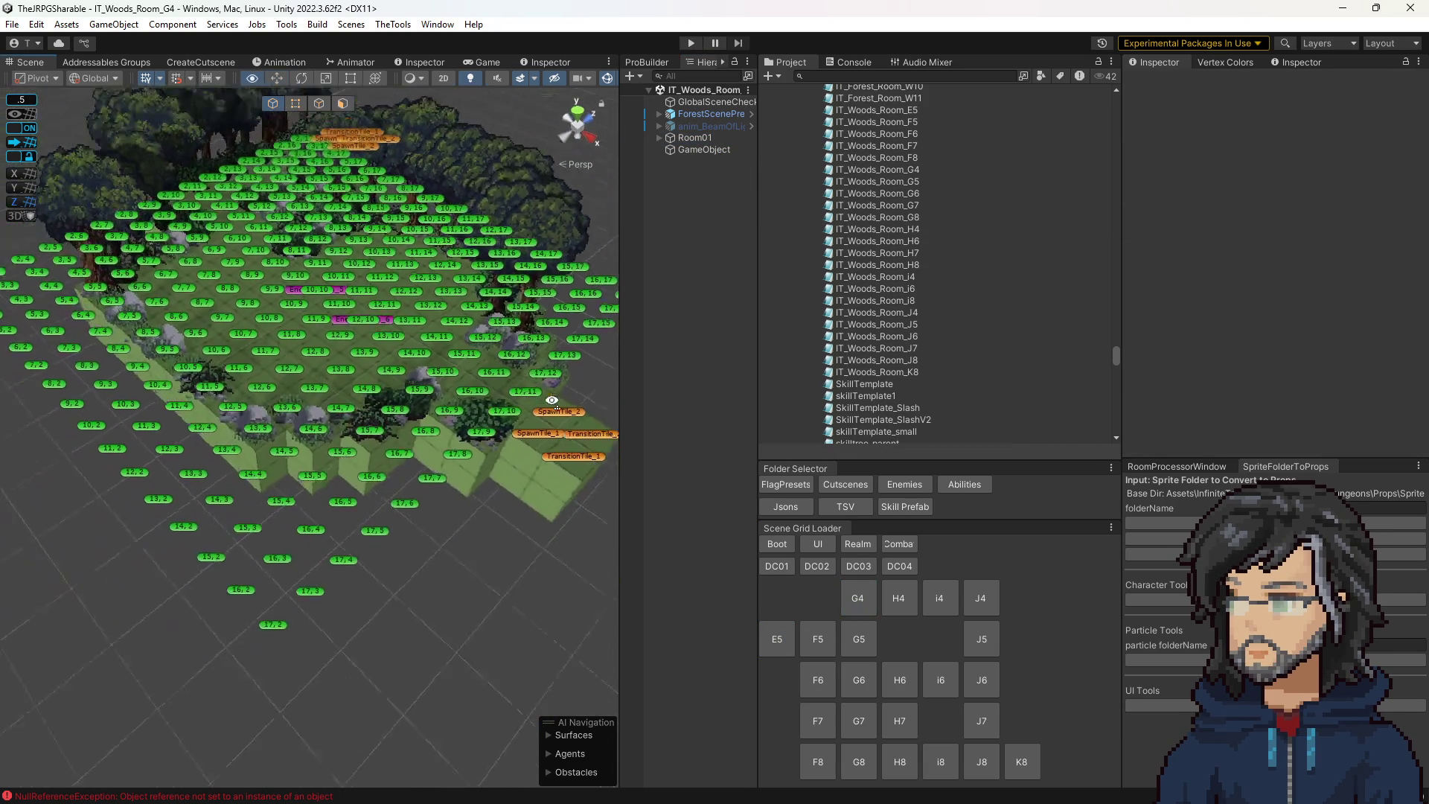
click(660, 137)
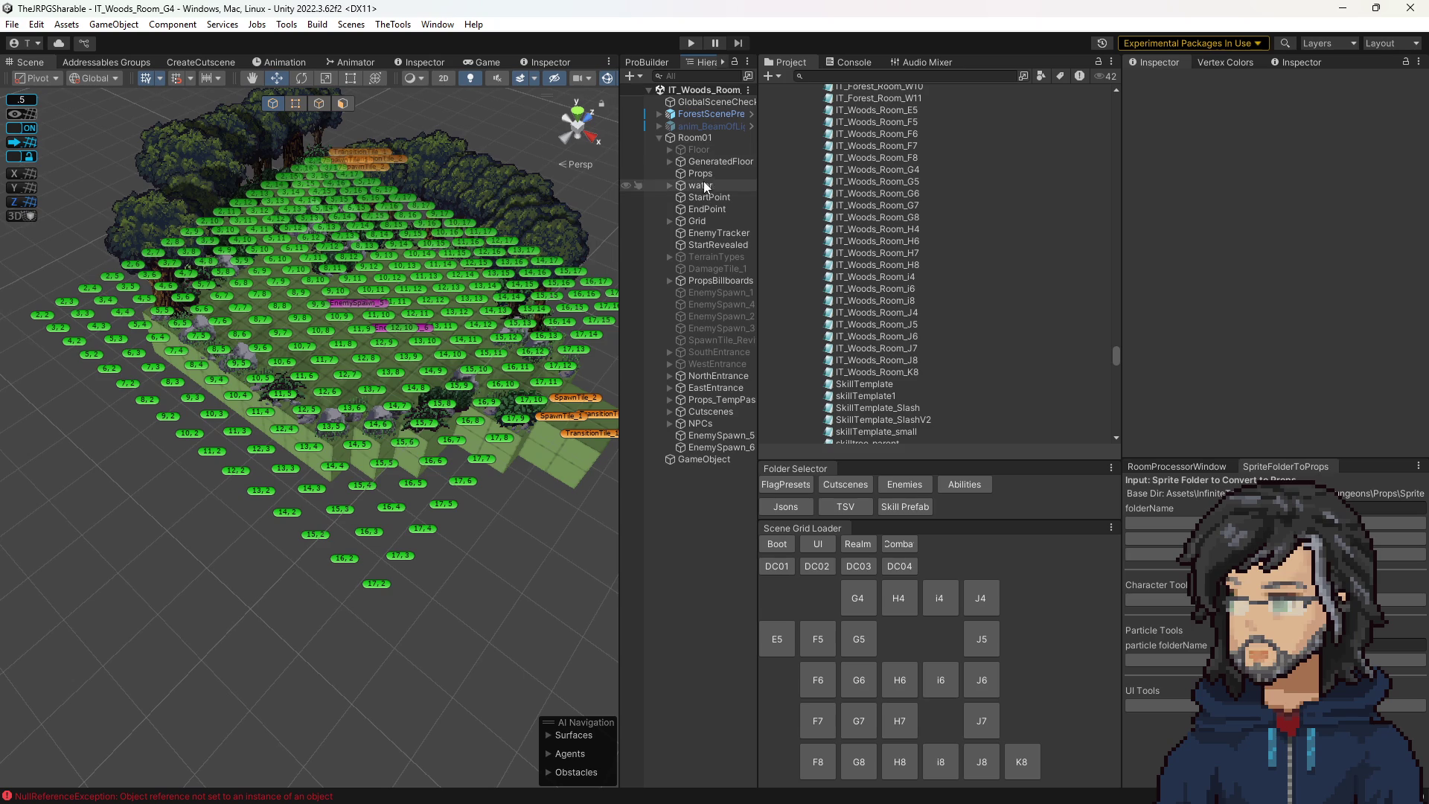
click(714, 399)
click(670, 400)
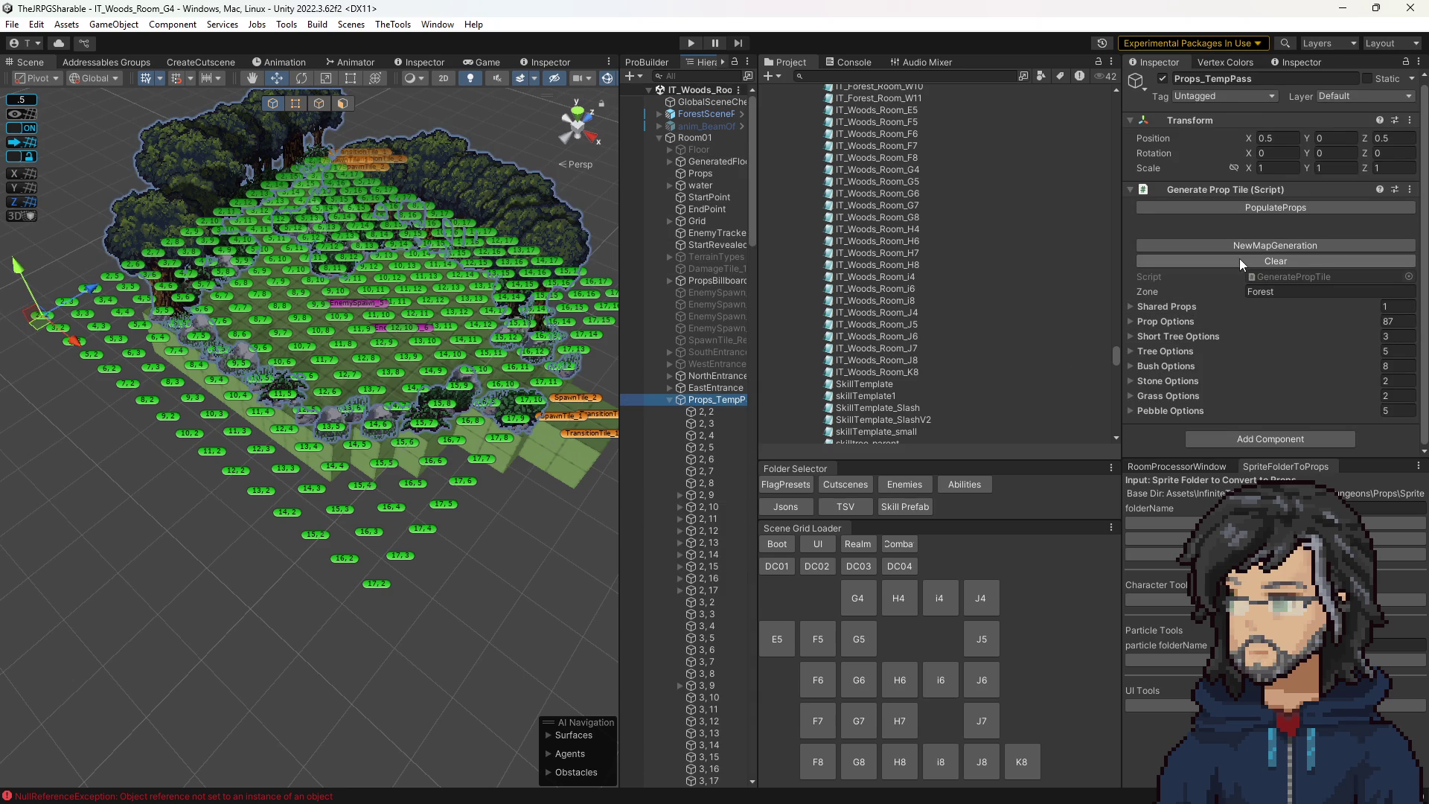
Clear the generated props, repopulate prop options to 113, and clear the Console errors.
click(1239, 258)
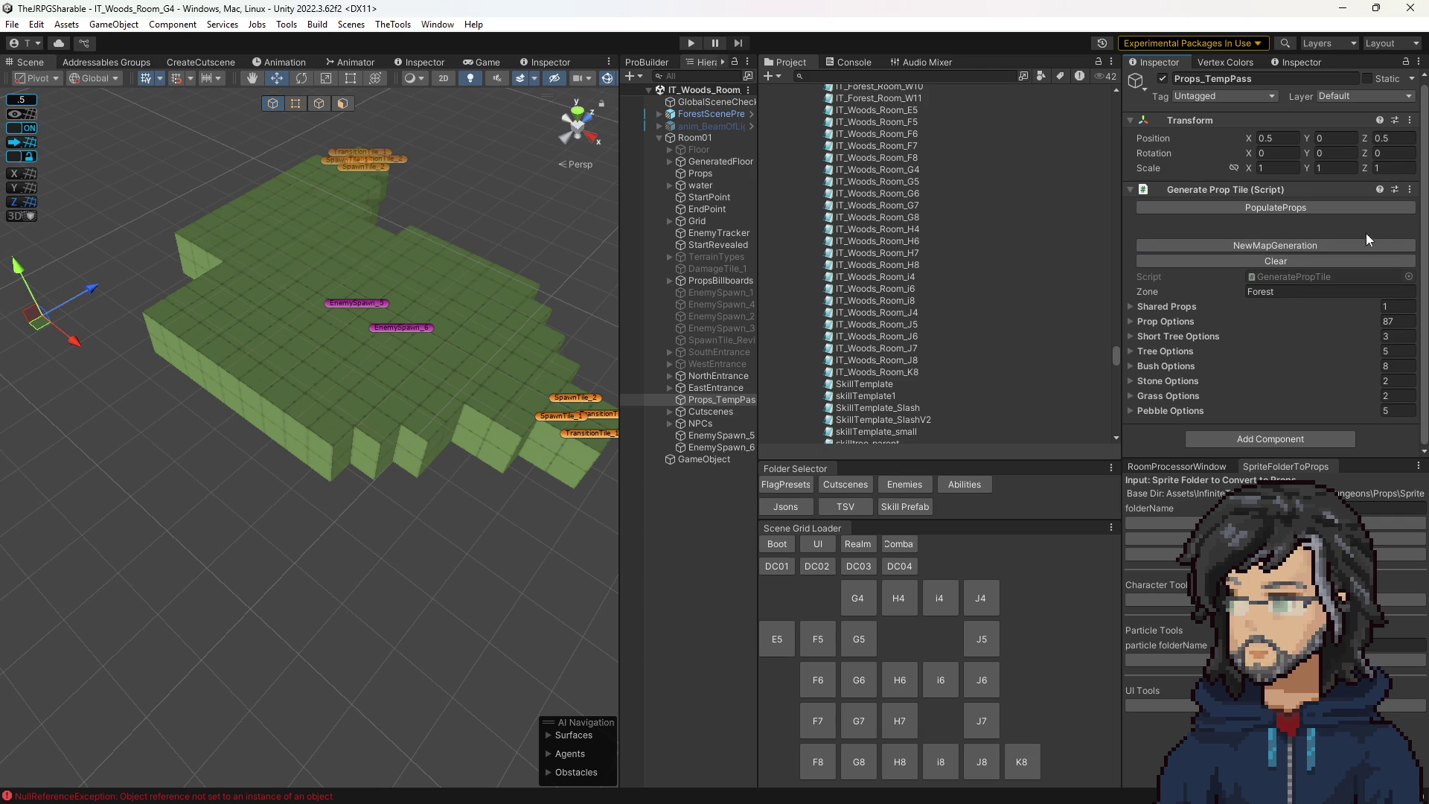
click(1286, 209)
mouse_move(412, 370)
mouse_down()
mouse_move(448, 364)
mouse_move(400, 359)
mouse_up()
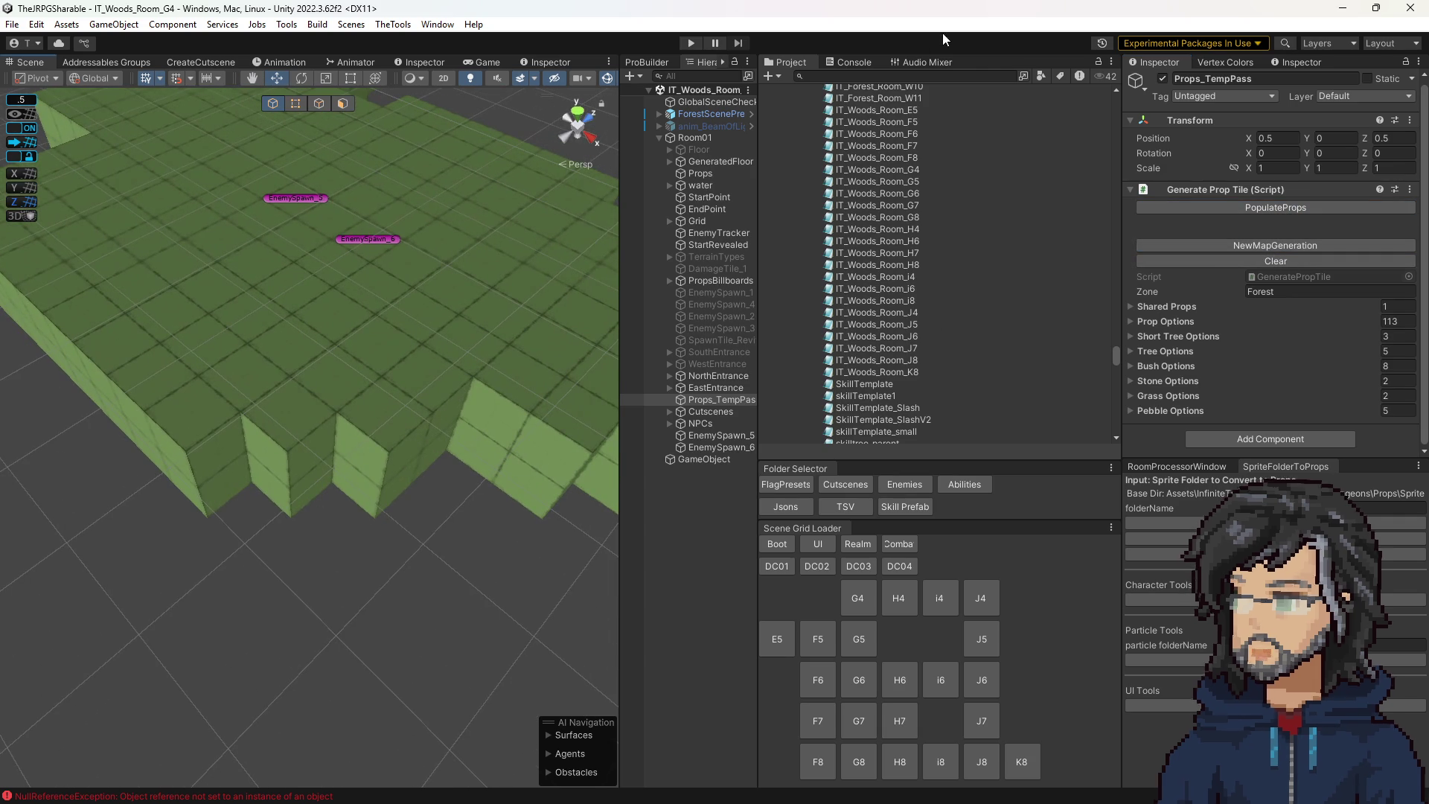
click(853, 62)
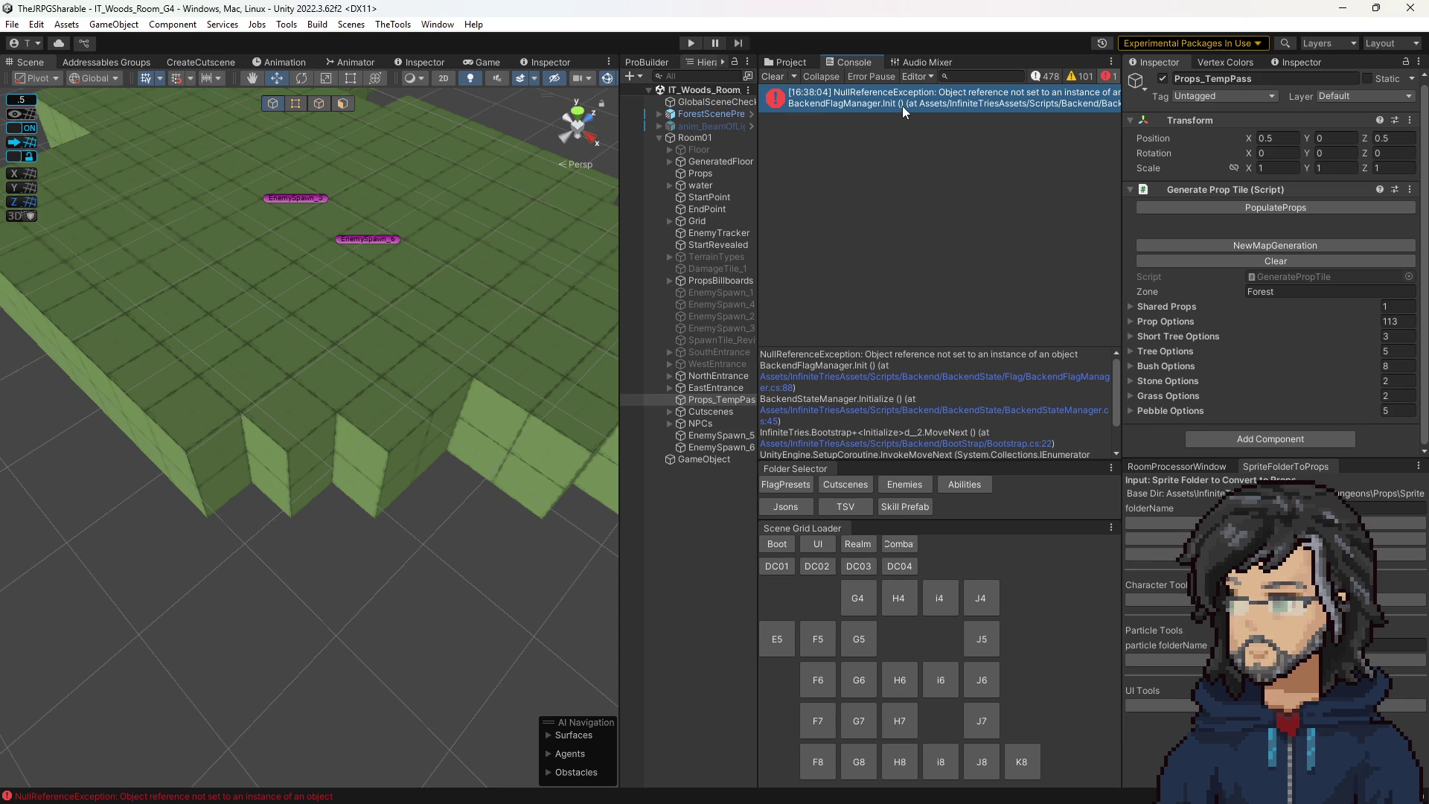
click(777, 76)
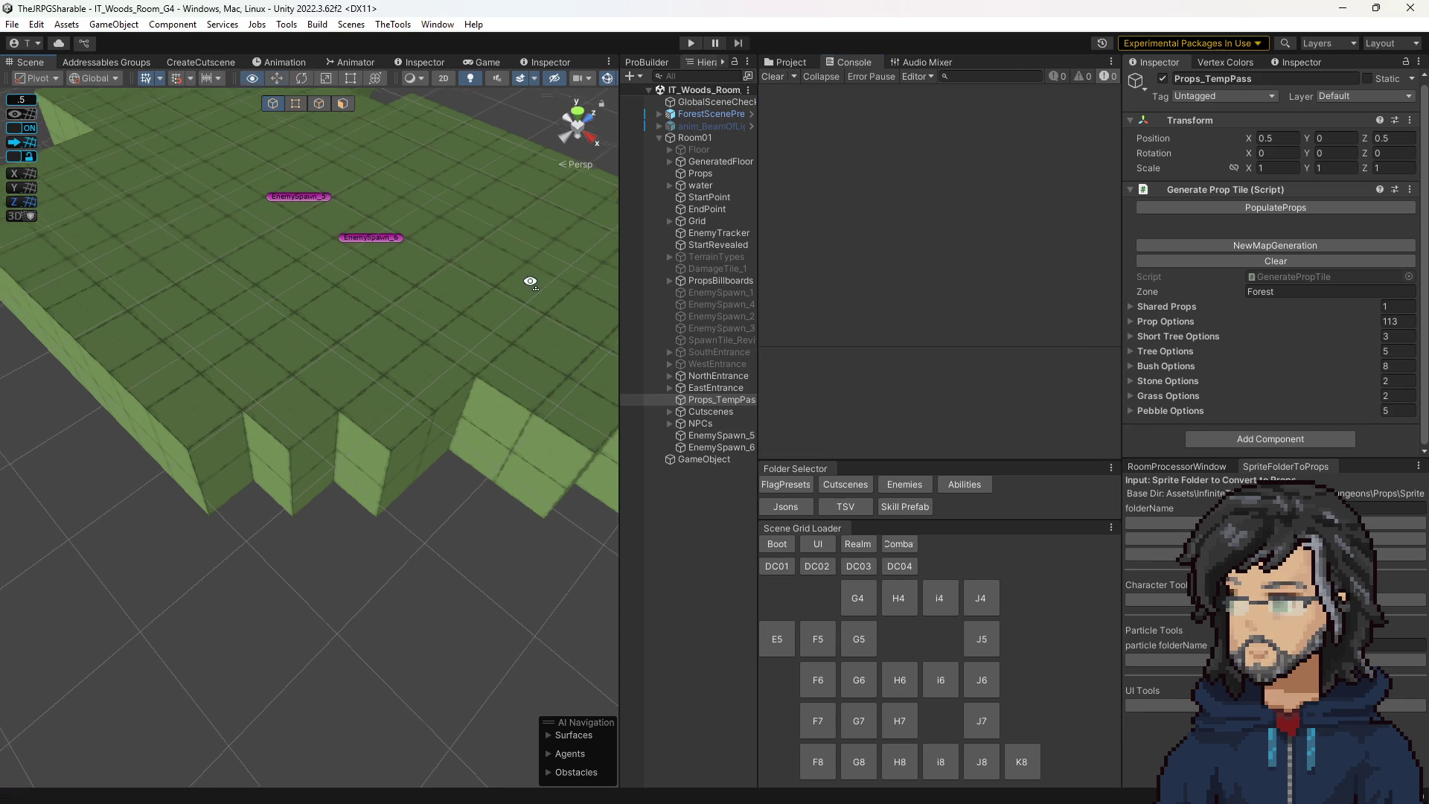
scroll(532, 279, down, 5)
Regenerate the prop tile map, undo it, and inspect the Cutscenes object's children.
click(704, 409)
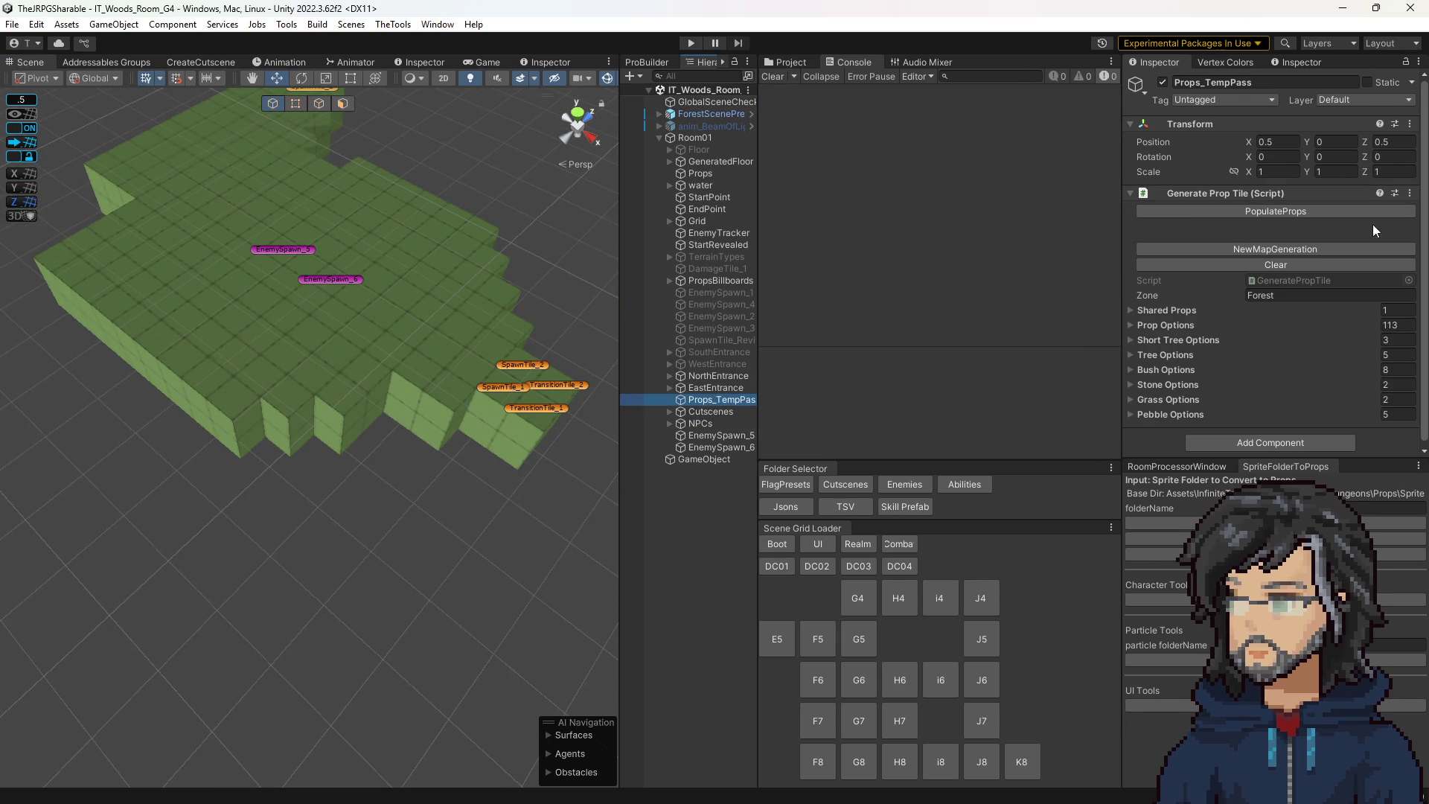
click(1306, 247)
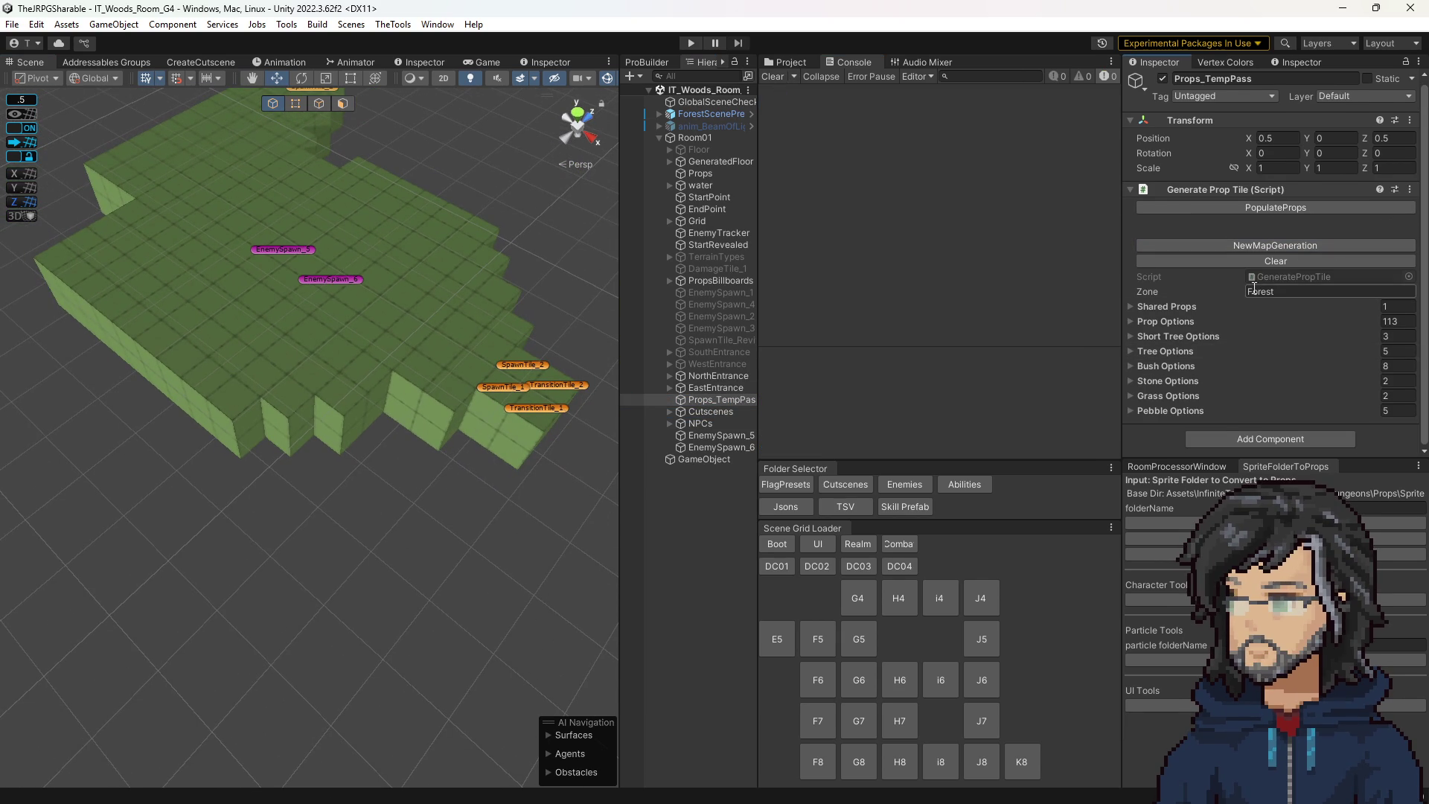
key(f)
key(ctrl+z)
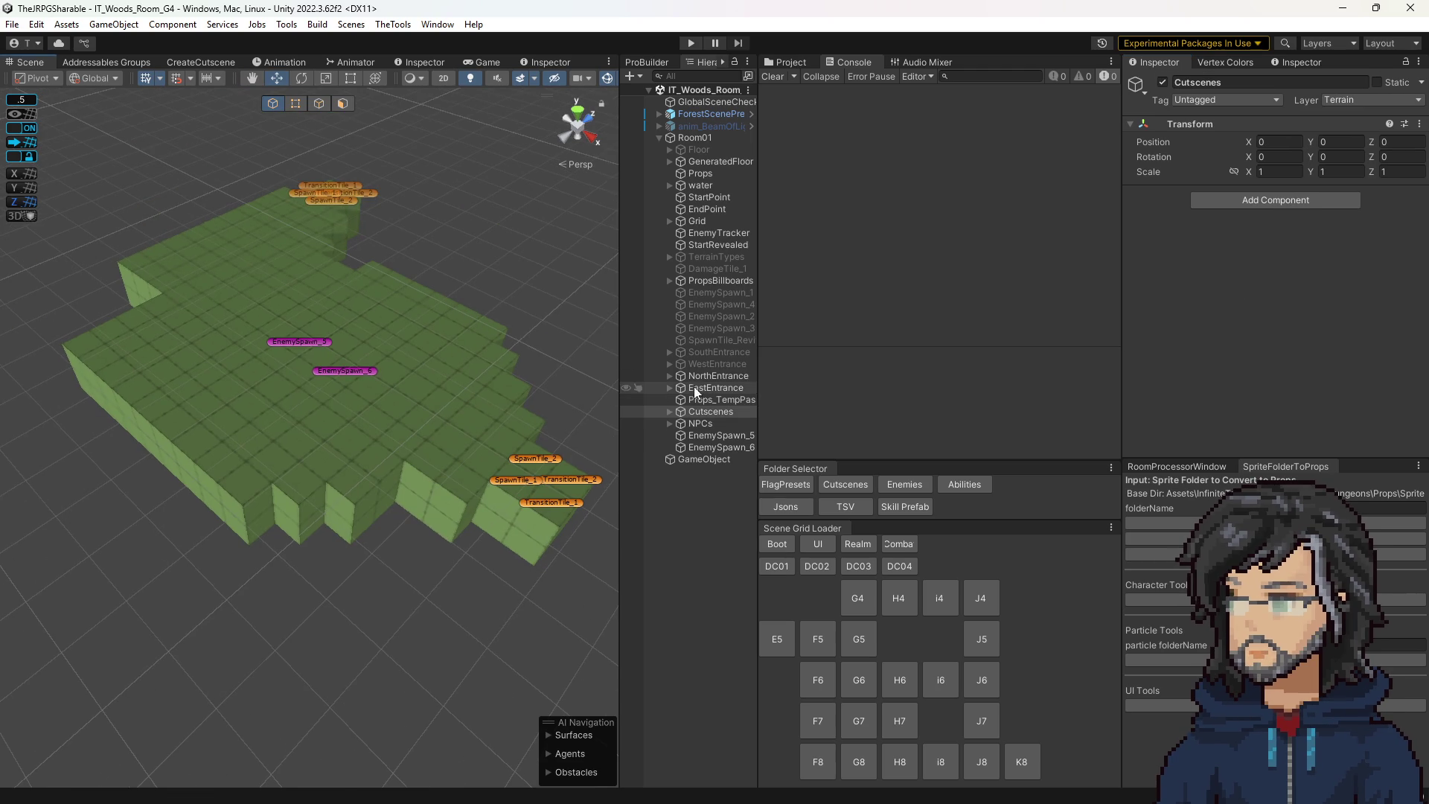
click(669, 413)
click(702, 424)
click(702, 410)
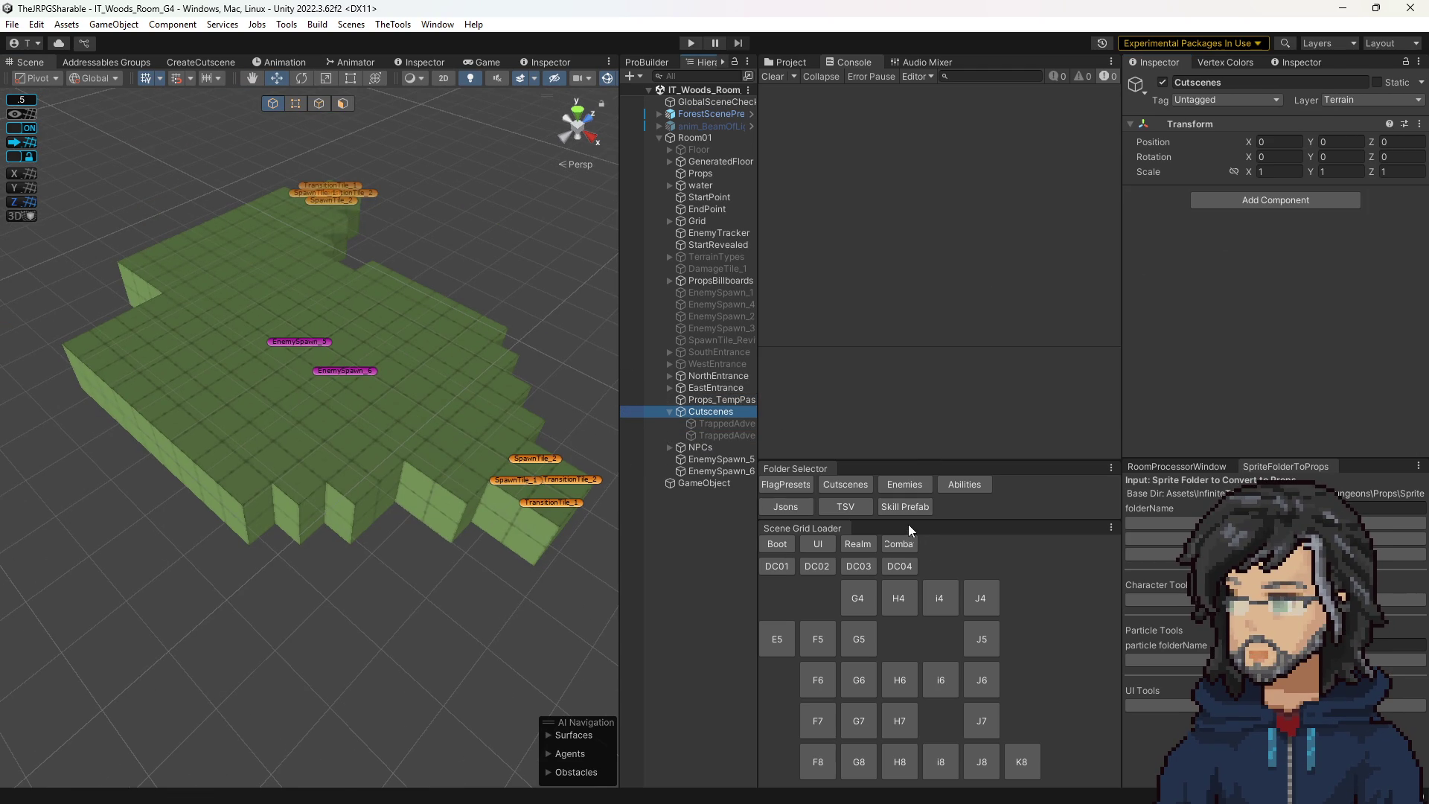
Clear Props_TempPass's generated prop tiles again and select Room01.
drag(585, 484, 521, 476)
click(713, 399)
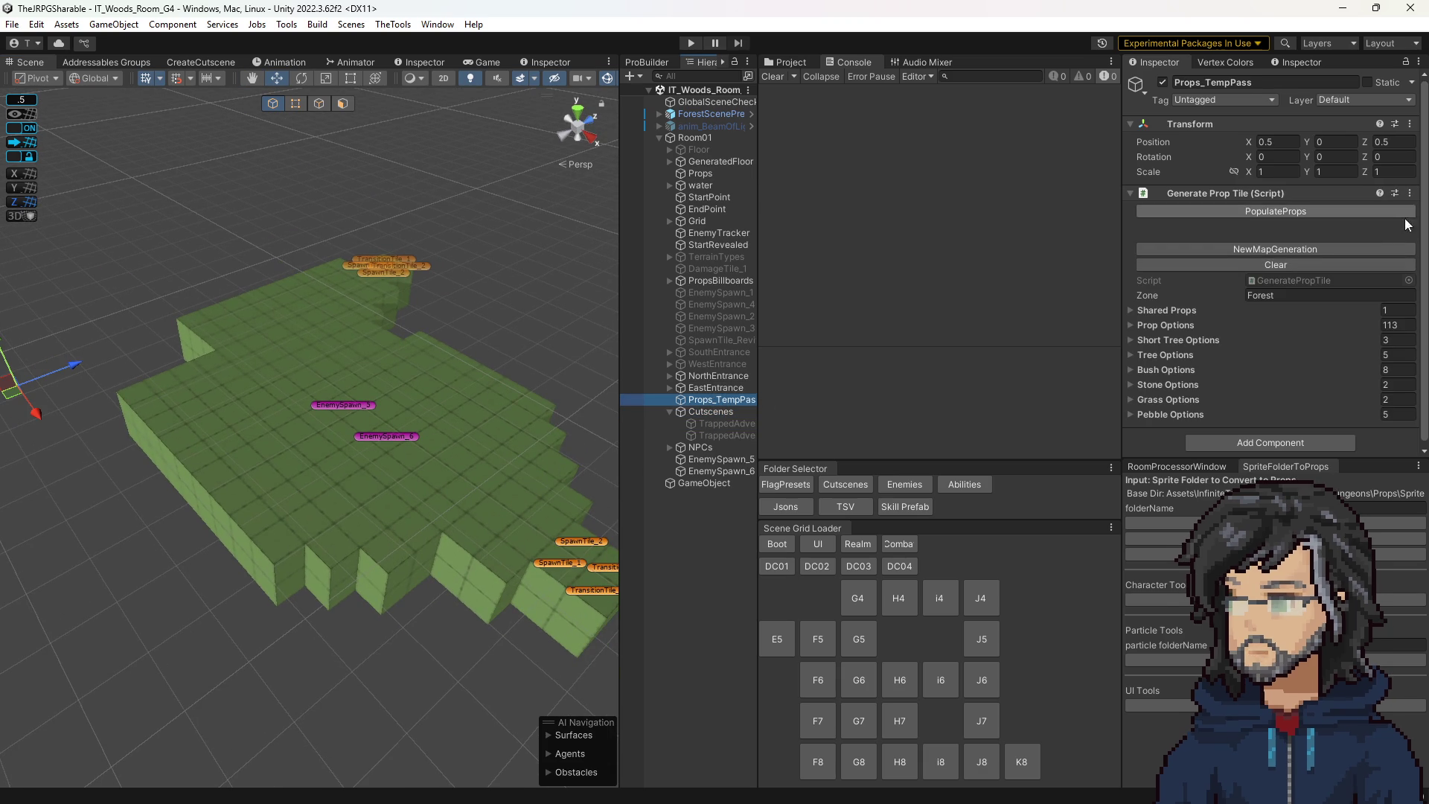
click(1269, 267)
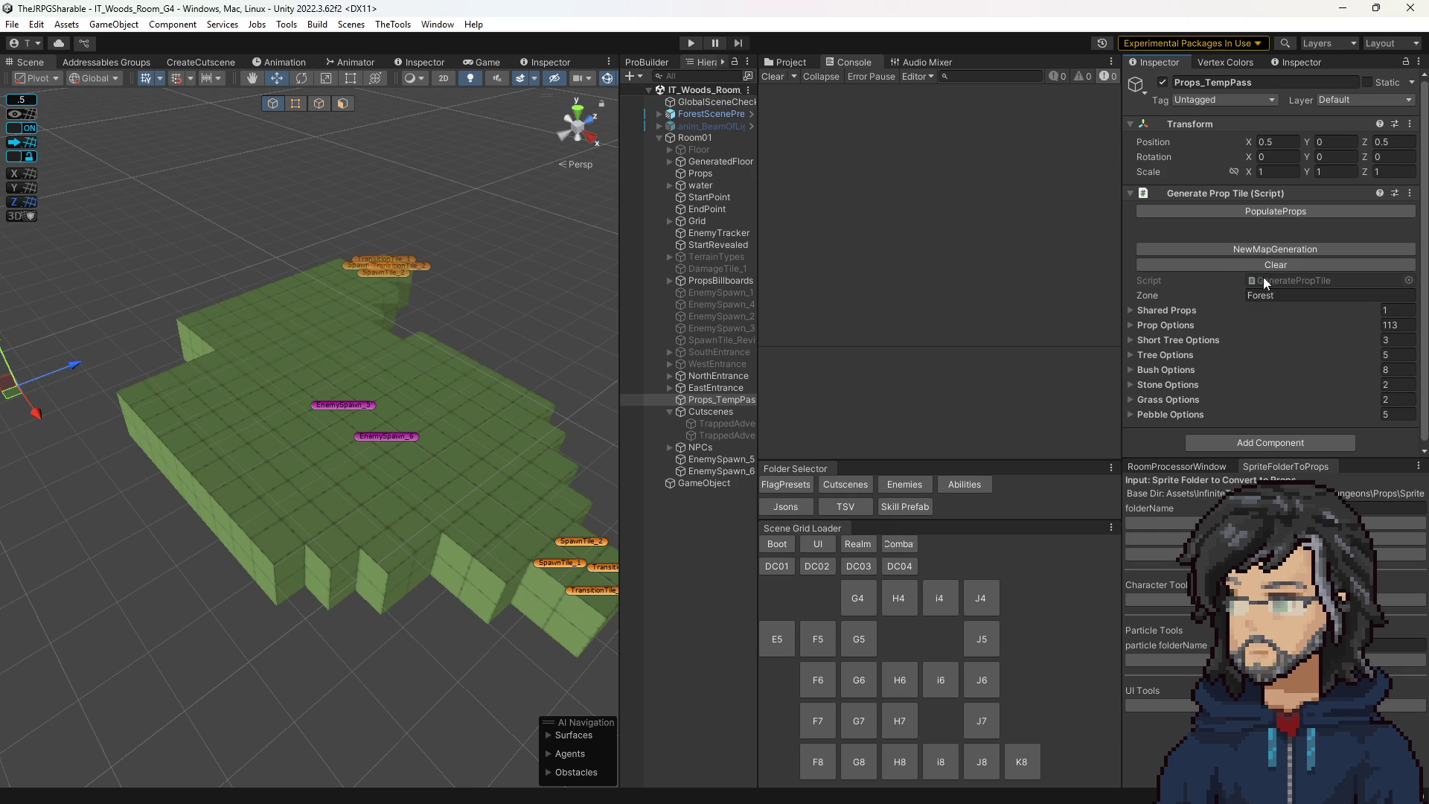
scroll(1286, 291, down, 1)
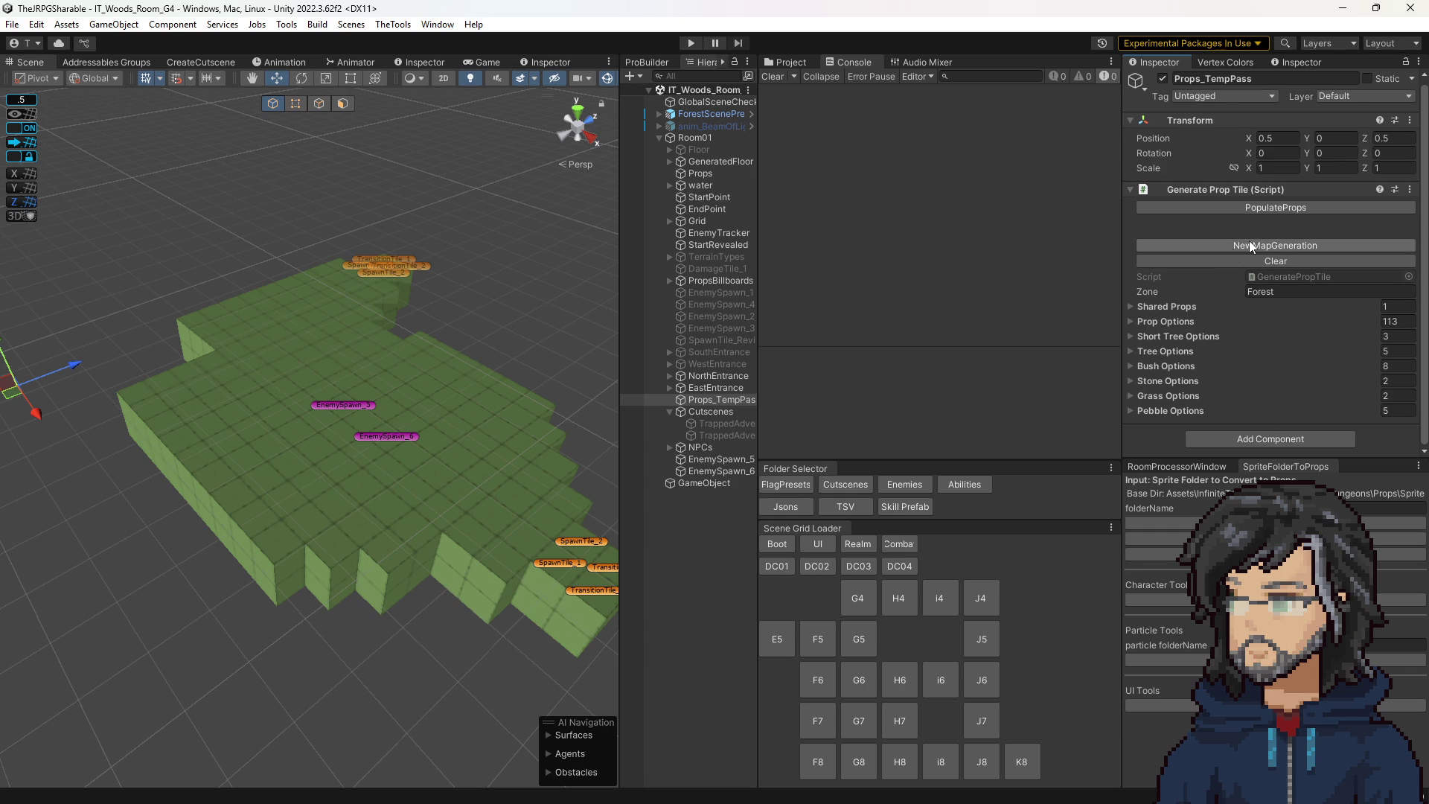
click(699, 136)
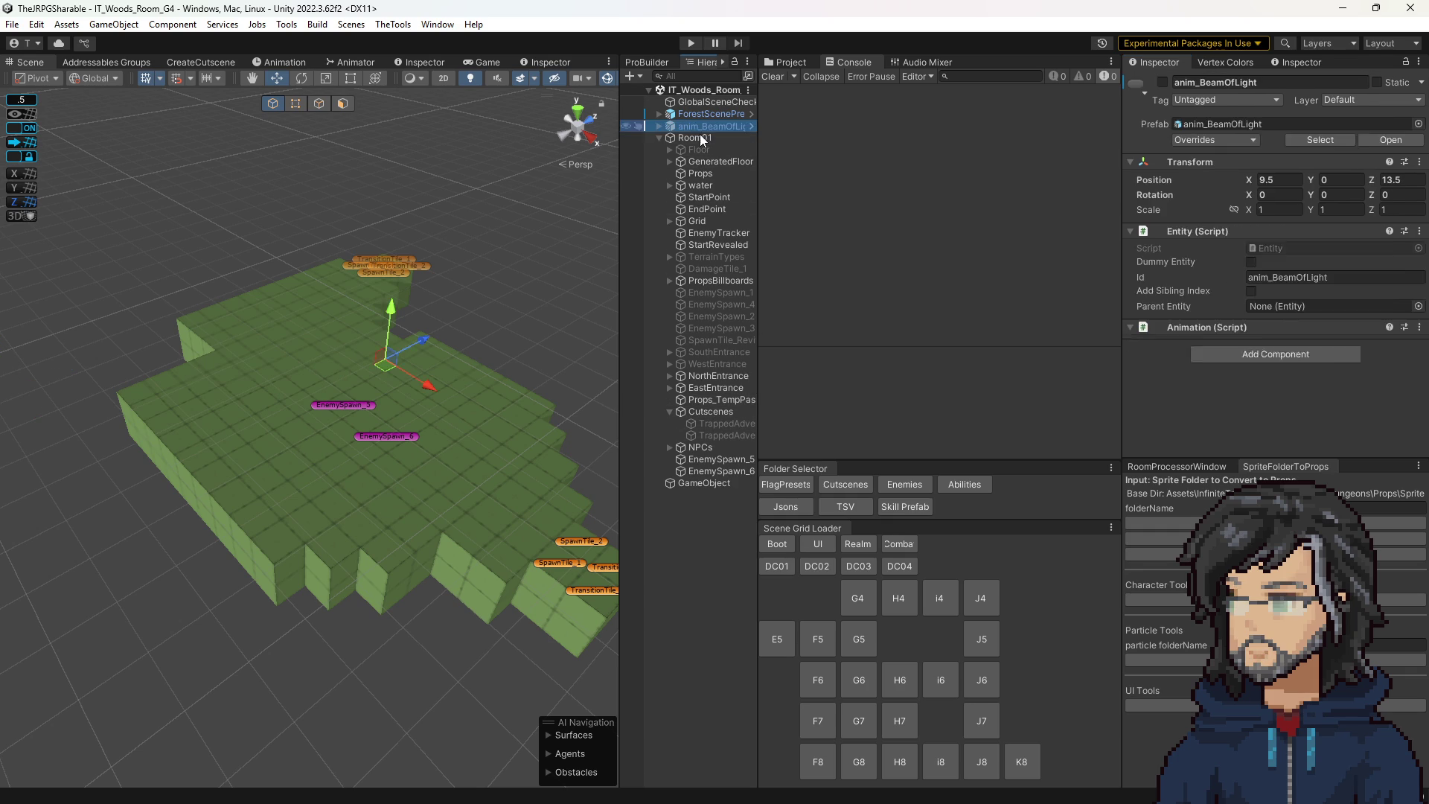
Regenerate Room01's floor from its TSV data with GenerateFromTSV.
scroll(1291, 331, down, 2)
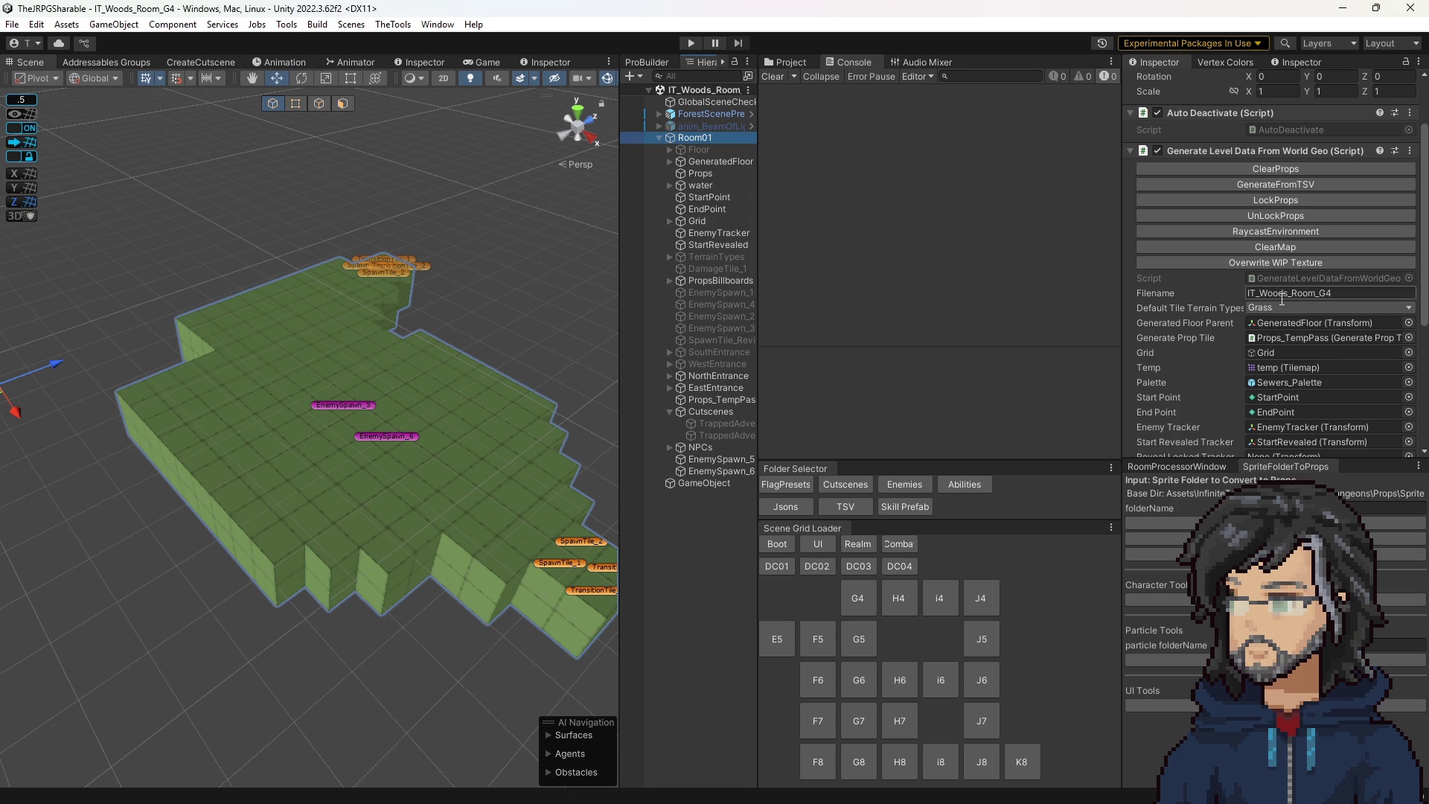
click(1260, 185)
mouse_move(422, 305)
mouse_down()
mouse_move(436, 345)
mouse_move(472, 339)
mouse_up()
scroll(435, 345, down, 3)
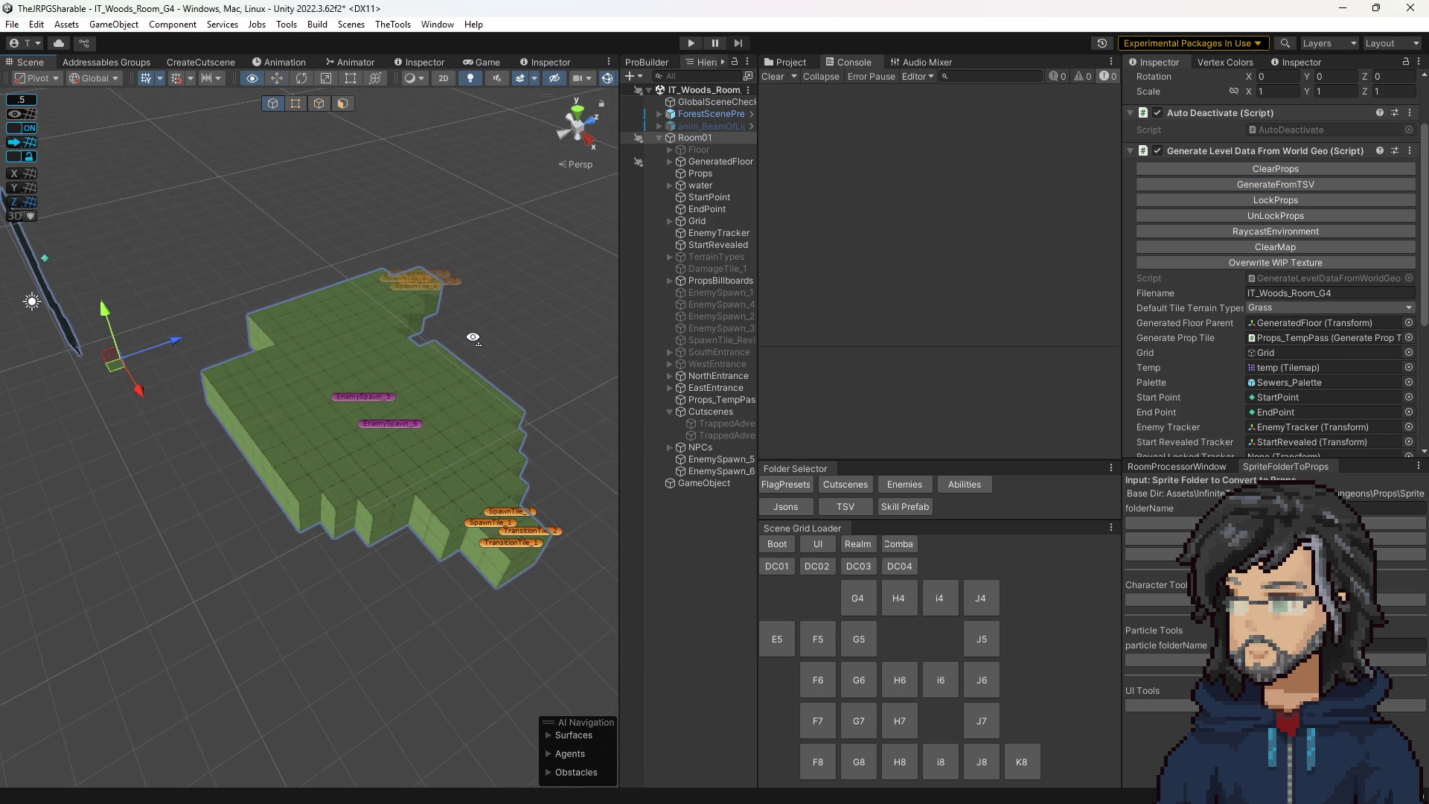
scroll(476, 335, up, 5)
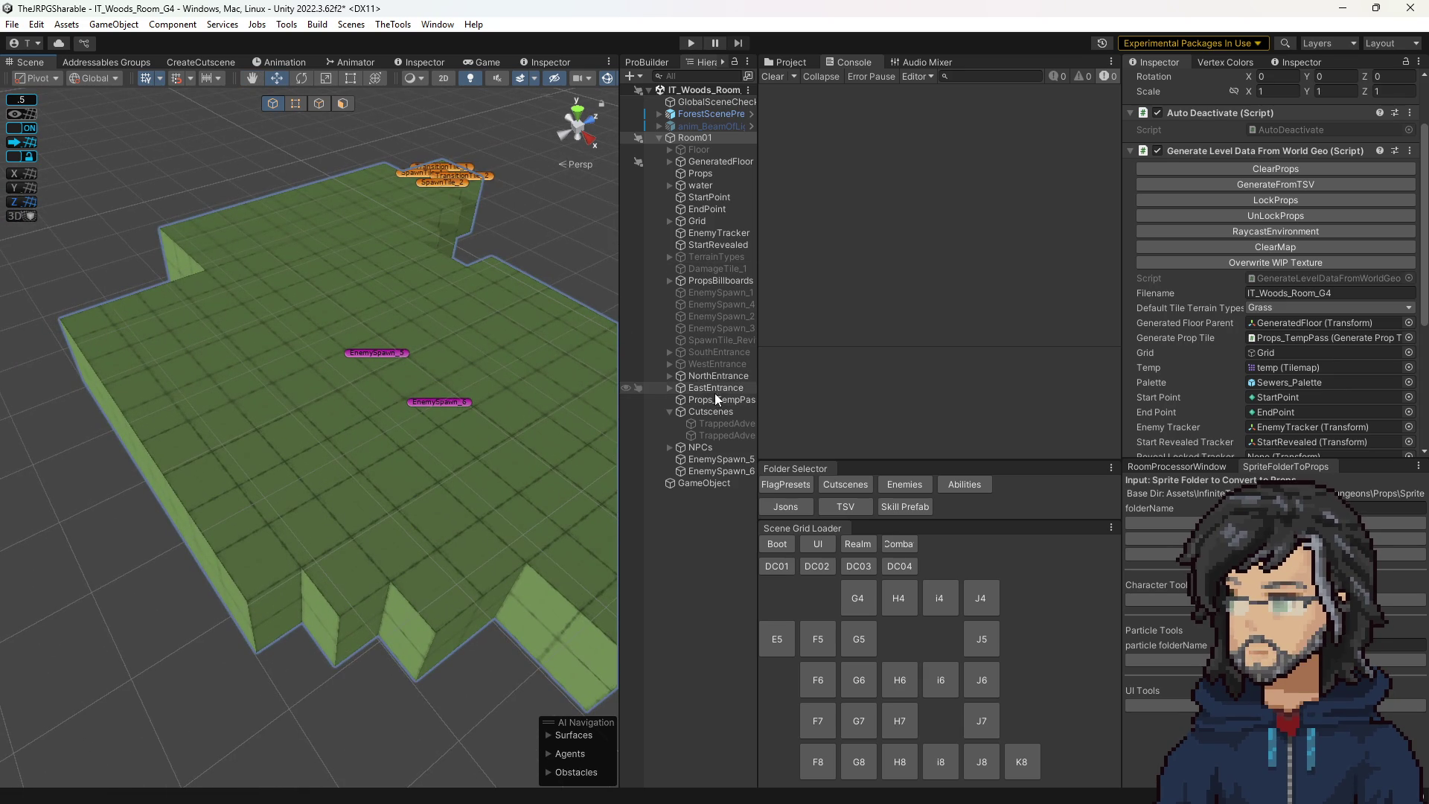
Run PopulateProps on Props_TempPass and show Console info messages, which log 0 props added.
click(715, 397)
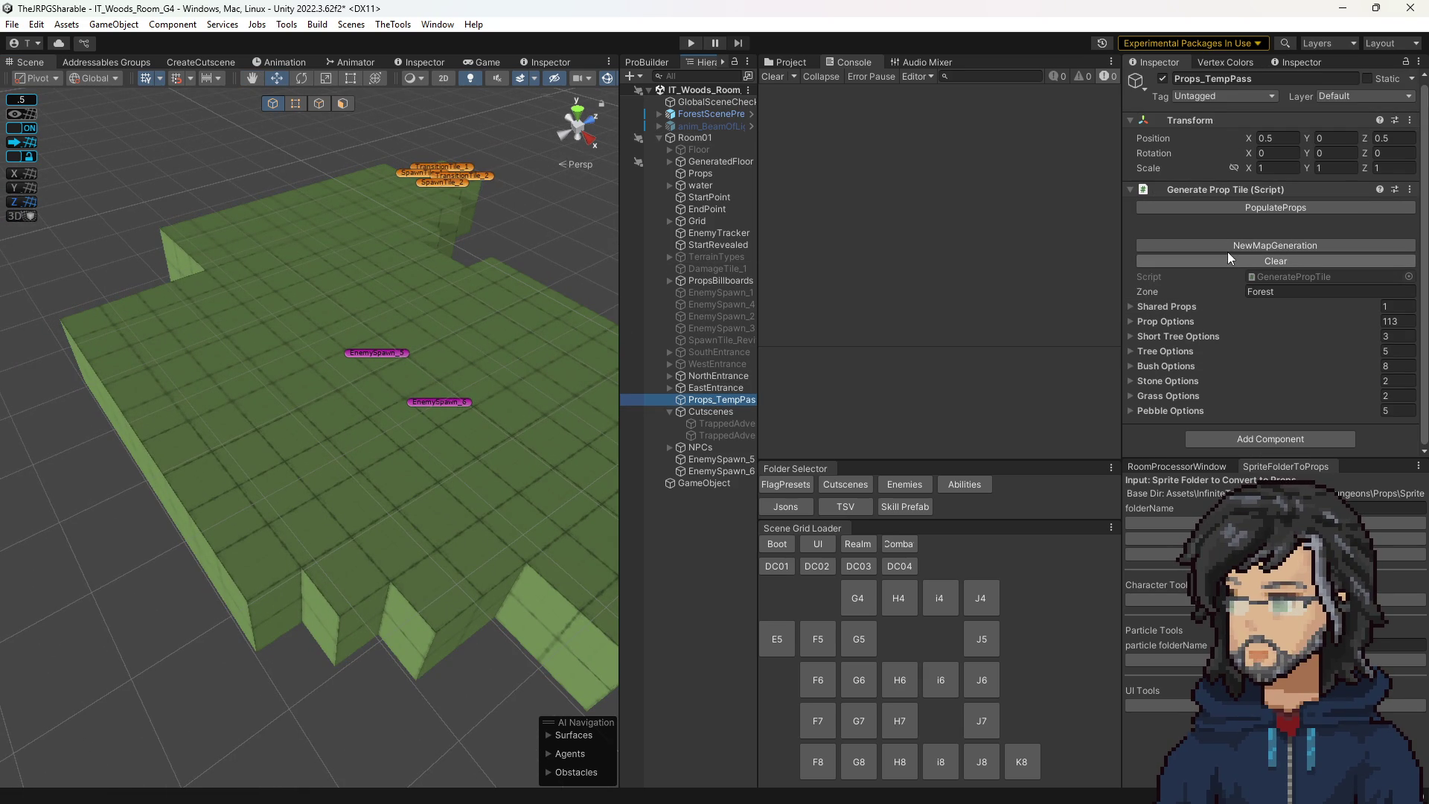
drag(479, 415, 520, 415)
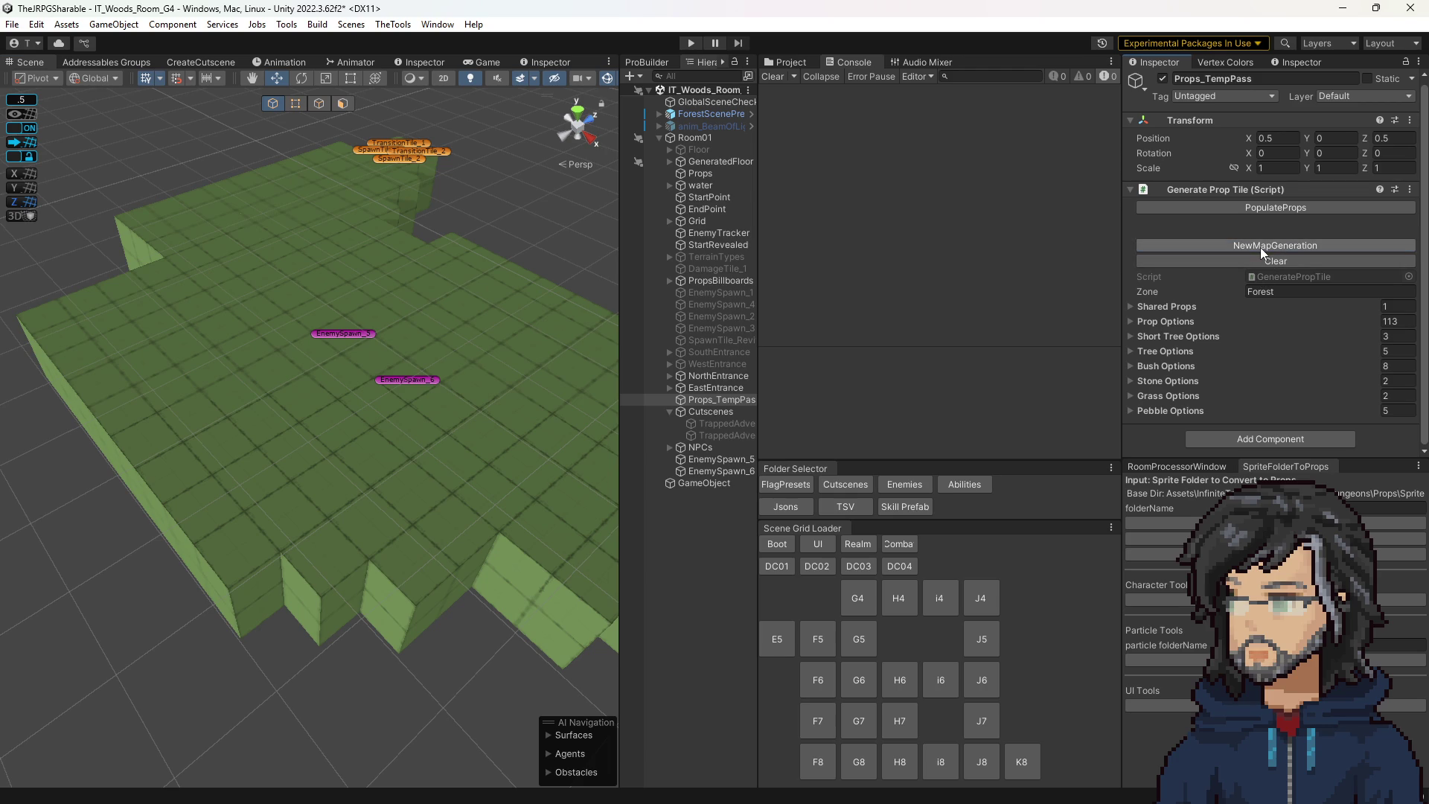
click(1250, 206)
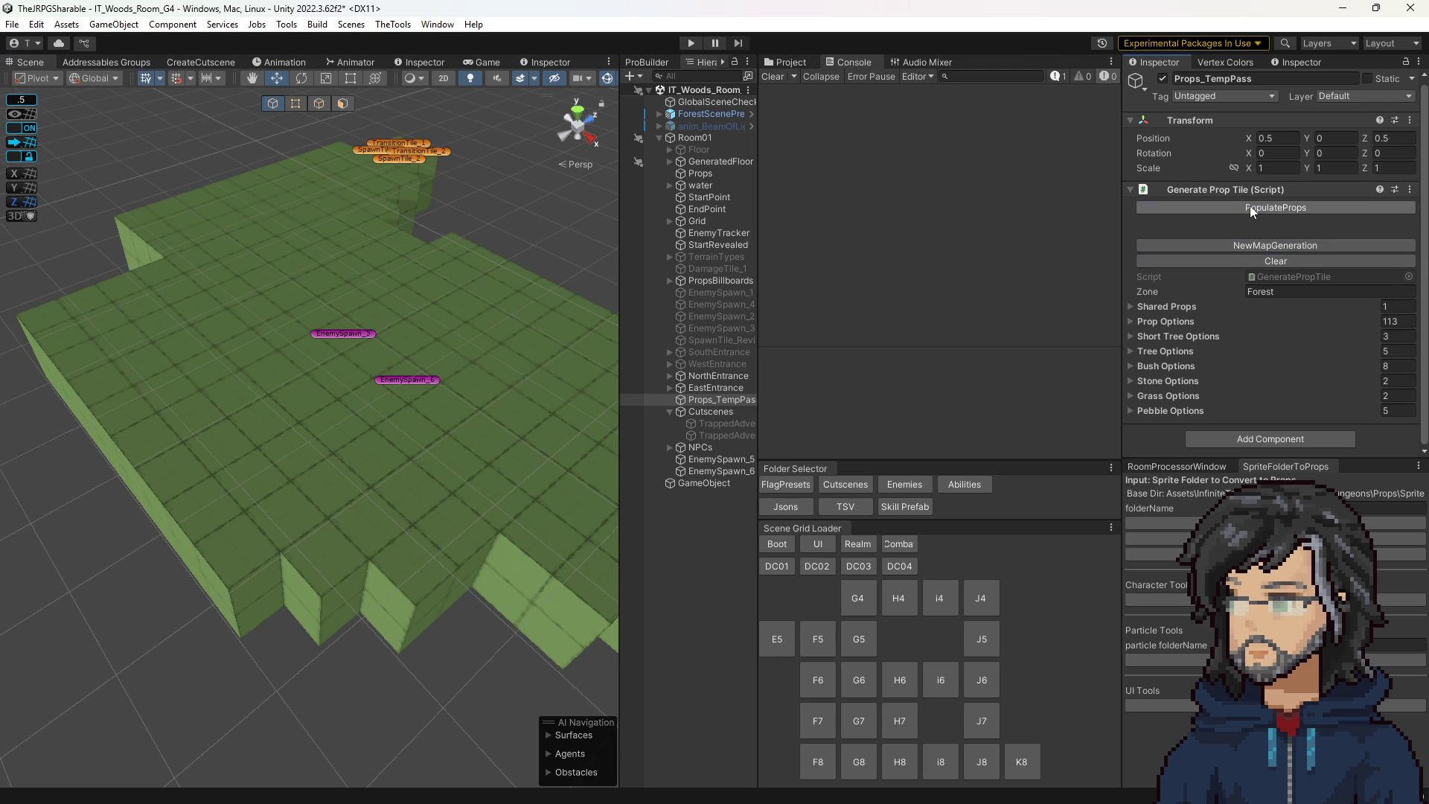
click(1055, 77)
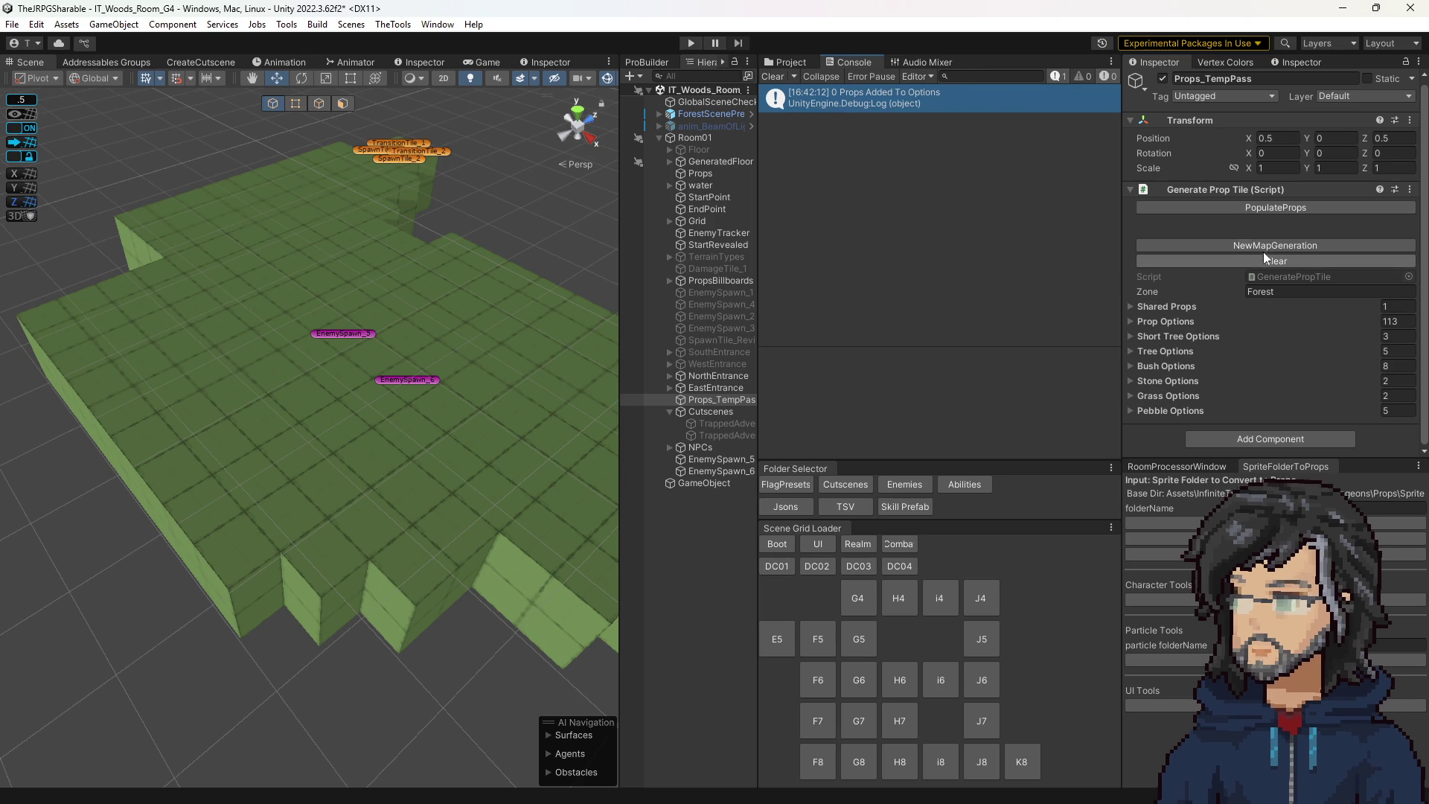
double_click(1280, 276)
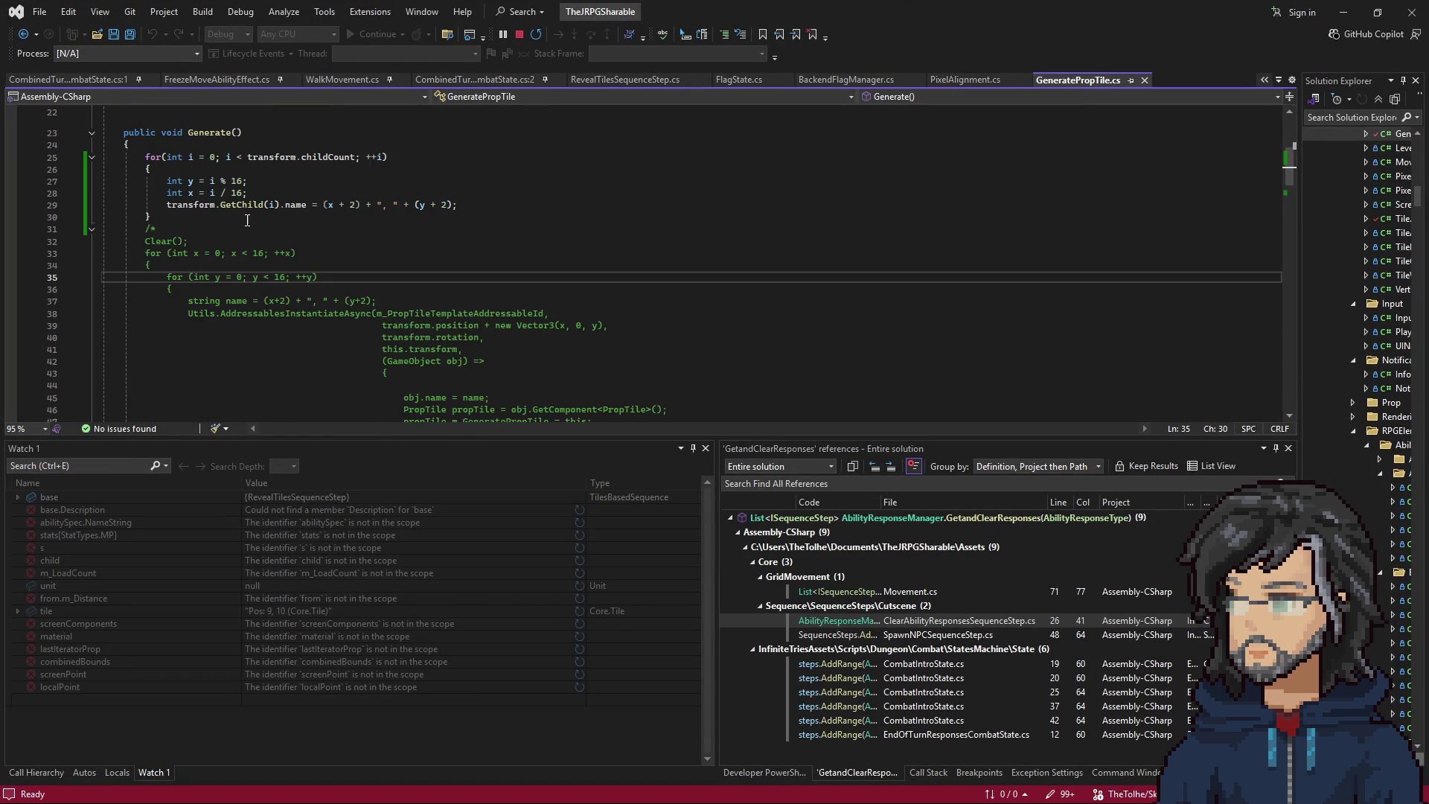
Remove the /* */ comment around the Clear() loop in Generate().
click(160, 228)
key(BackSpace)
key(BackSpace)
key(BackSpace)
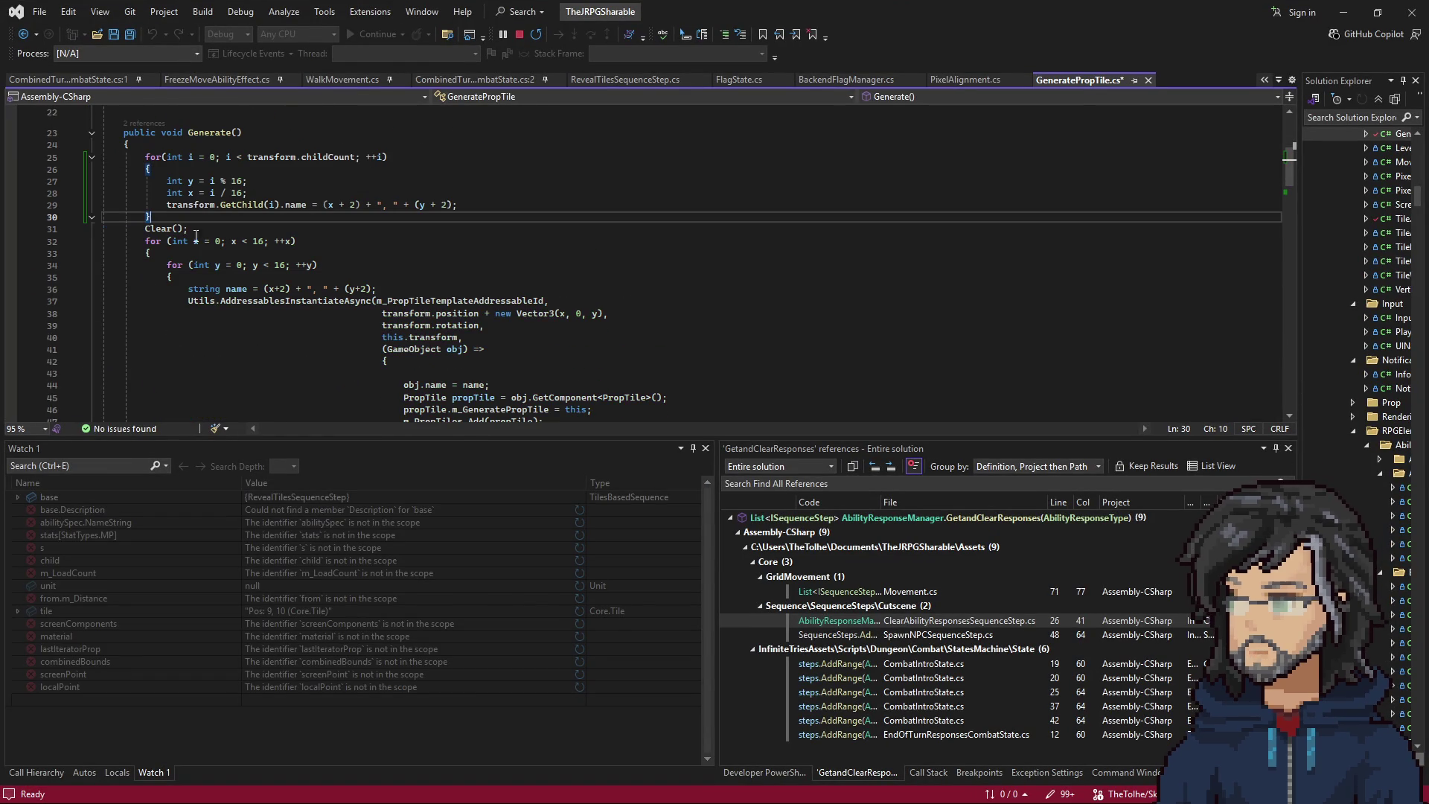
scroll(273, 279, down, 5)
click(177, 291)
key(BackSpace)
key(BackSpace)
key(BackSpace)
scroll(188, 249, up, 6)
Comment out the child-renaming for-loop with /* */ and return to Unity to recompile.
click(168, 182)
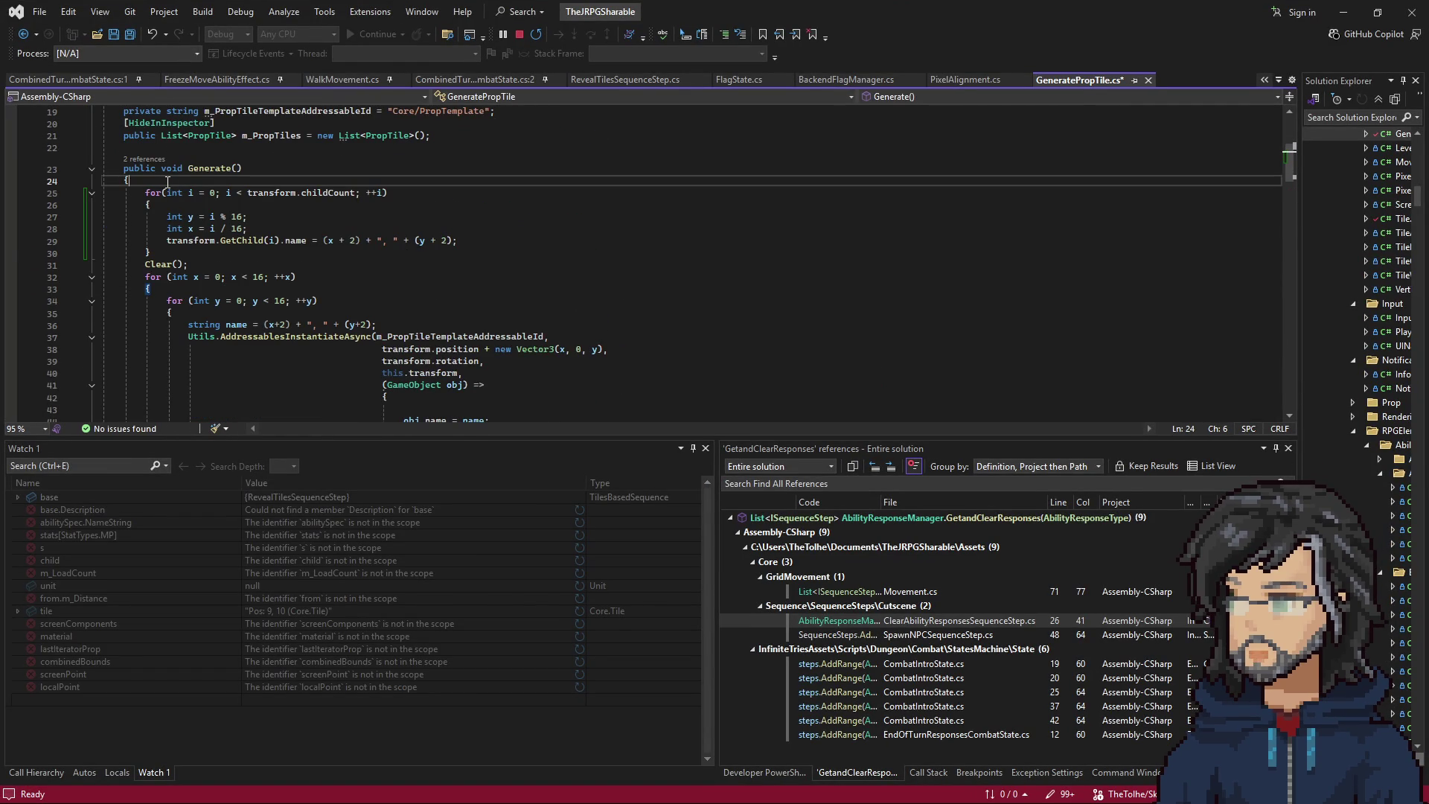
key(Return)
key(Return)
text(/*)
click(160, 275)
key(Return)
text(*/)
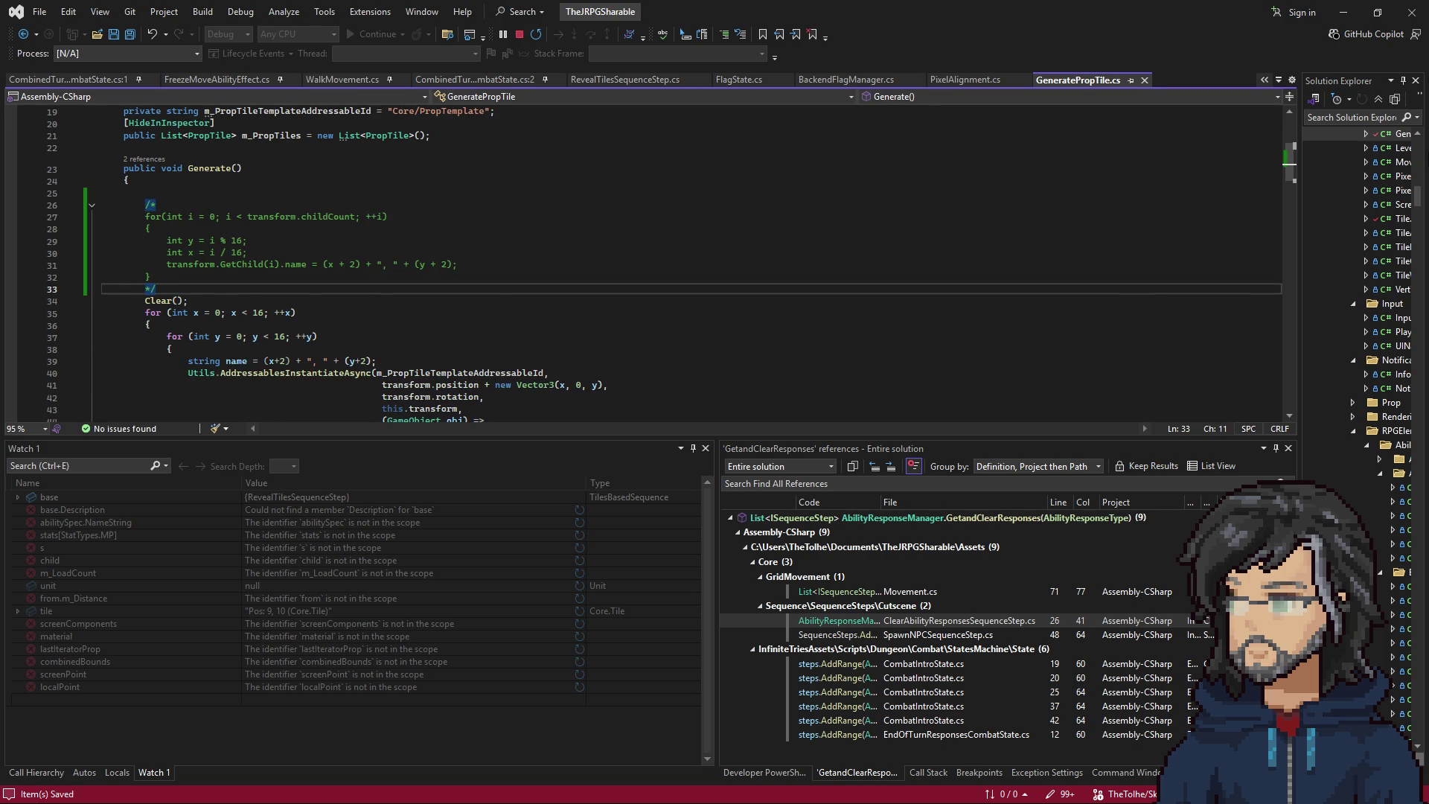
click(1344, 15)
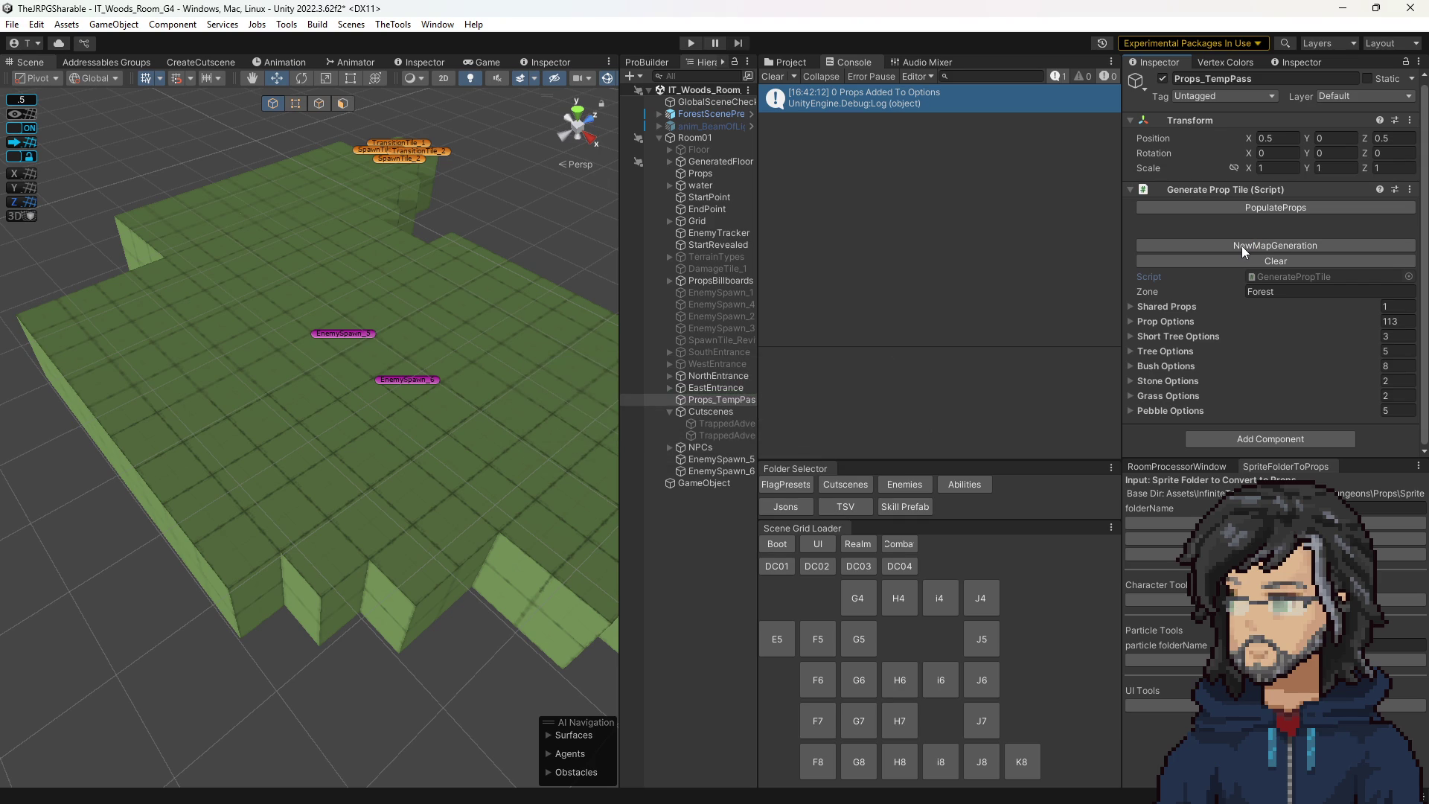
Select Room01 and regenerate its props from the TSV tile data.
click(1252, 244)
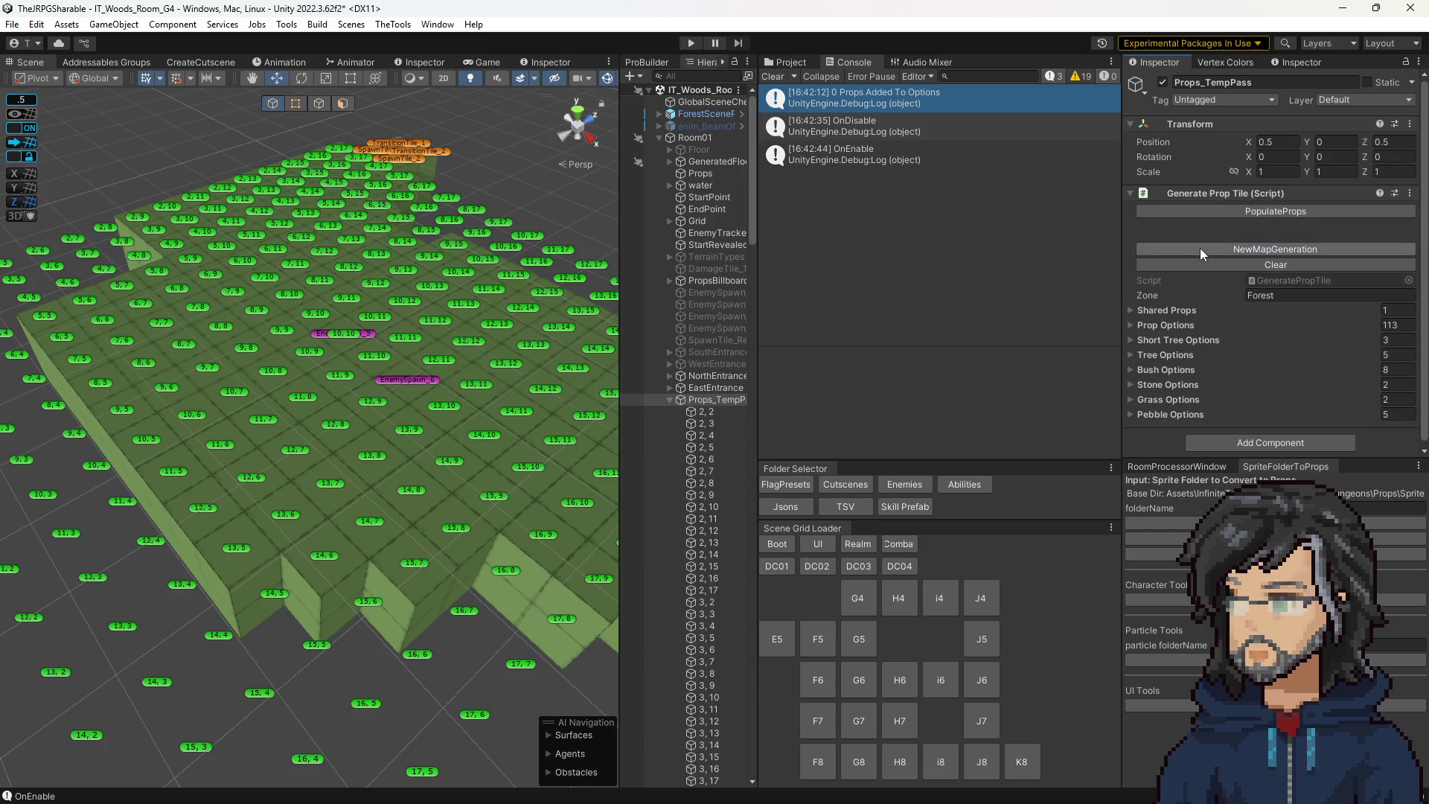
drag(325, 360, 300, 367)
scroll(299, 366, down, 5)
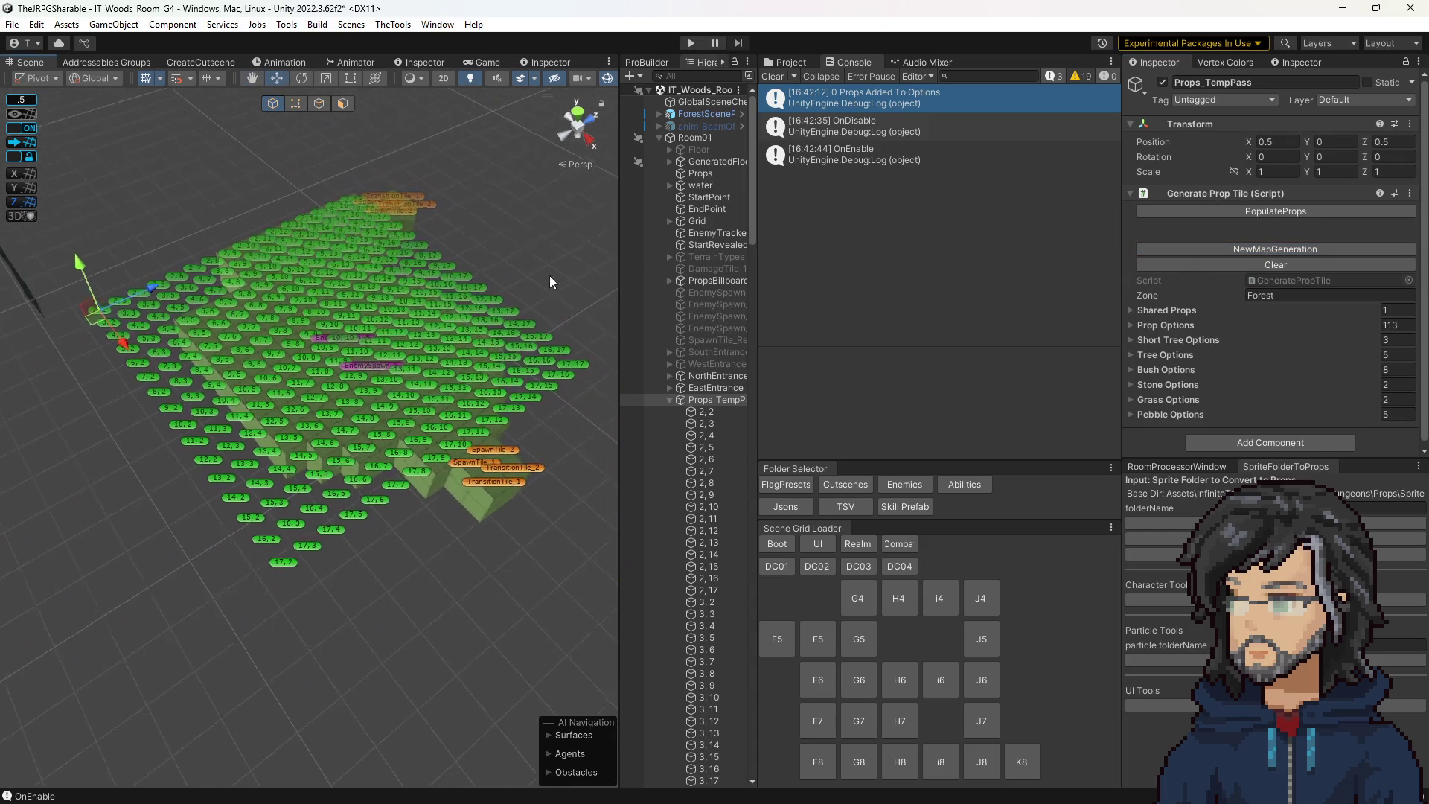
click(708, 137)
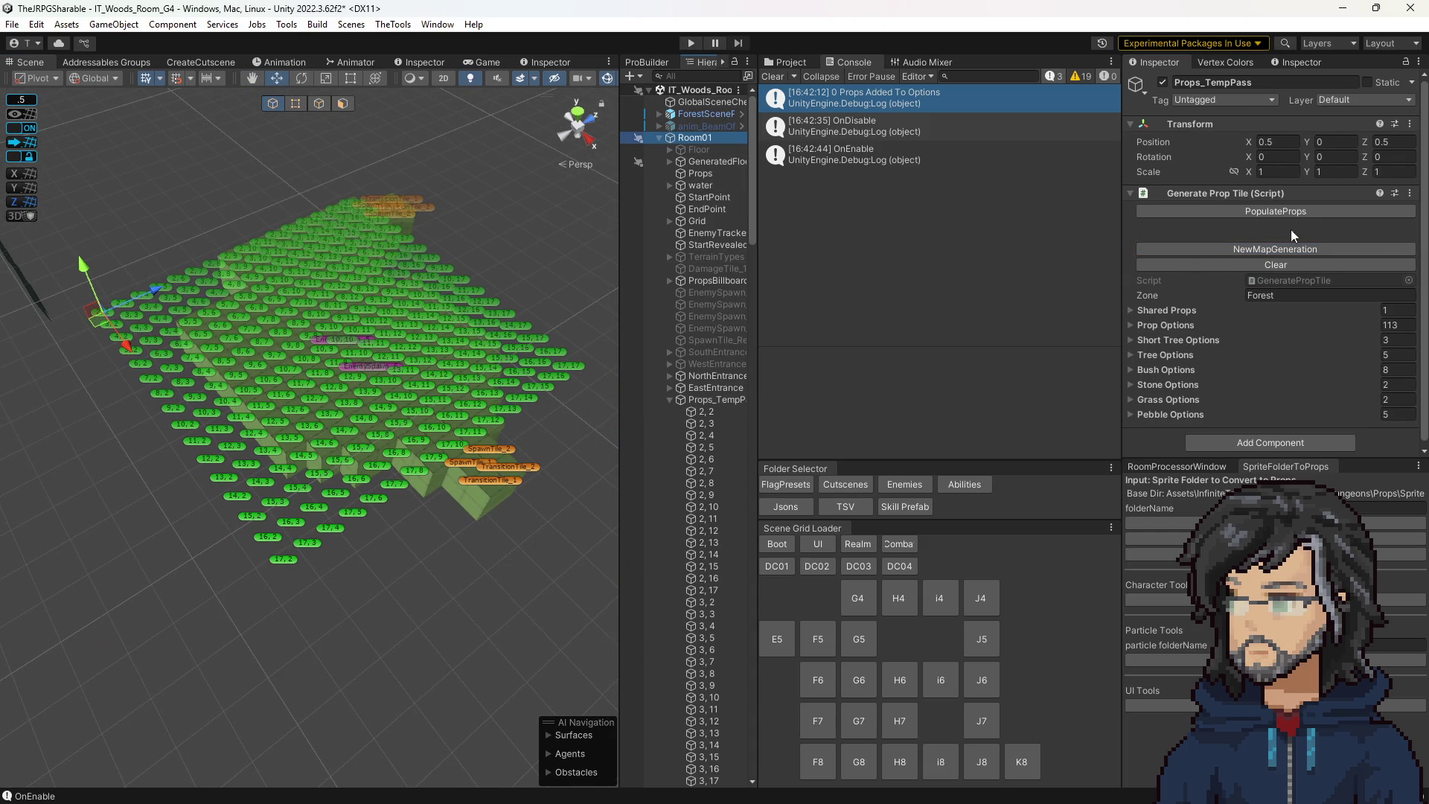
click(1258, 266)
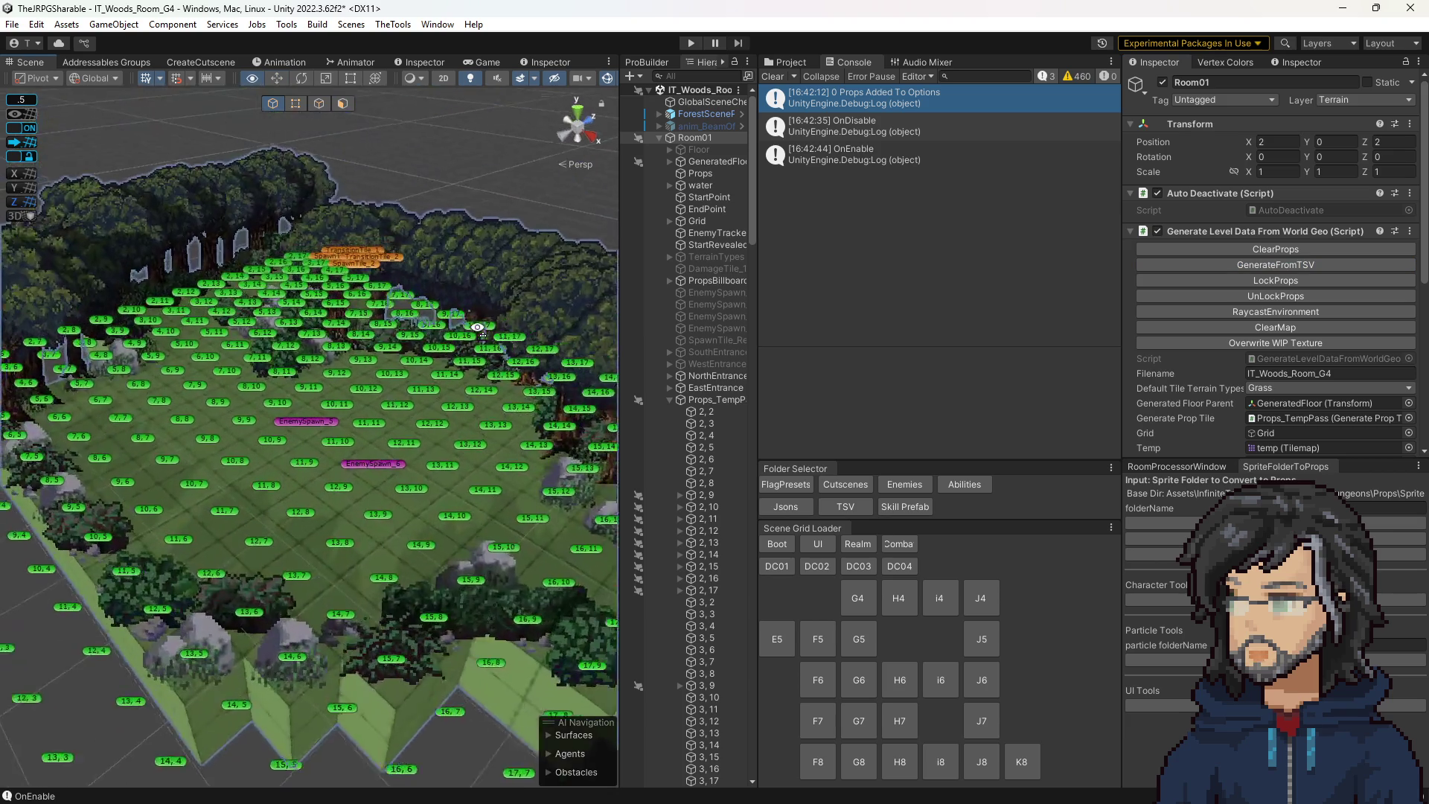
click(1282, 373)
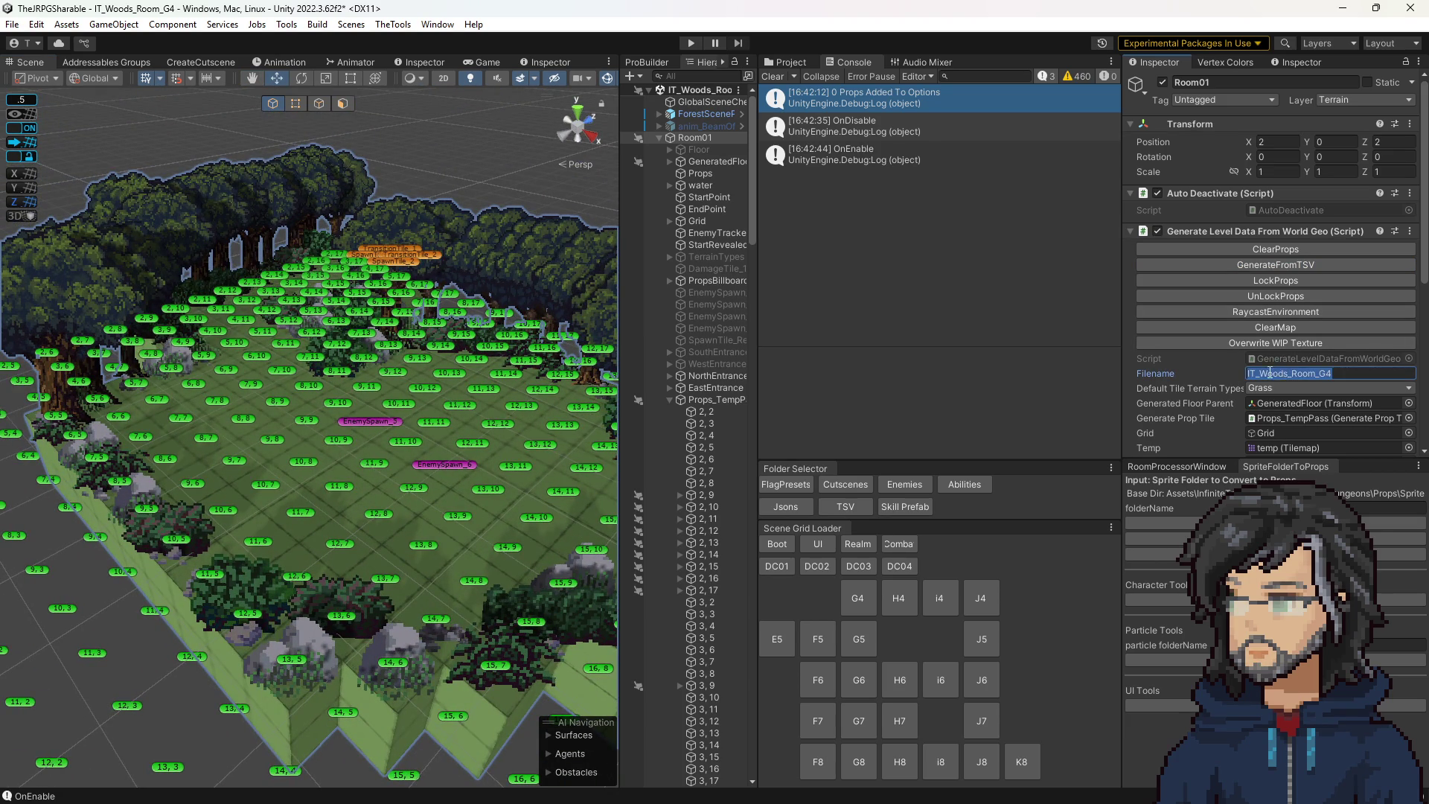
Set tile 11, 7's Center Option to Trees/70_ConePine.
drag(360, 380, 355, 528)
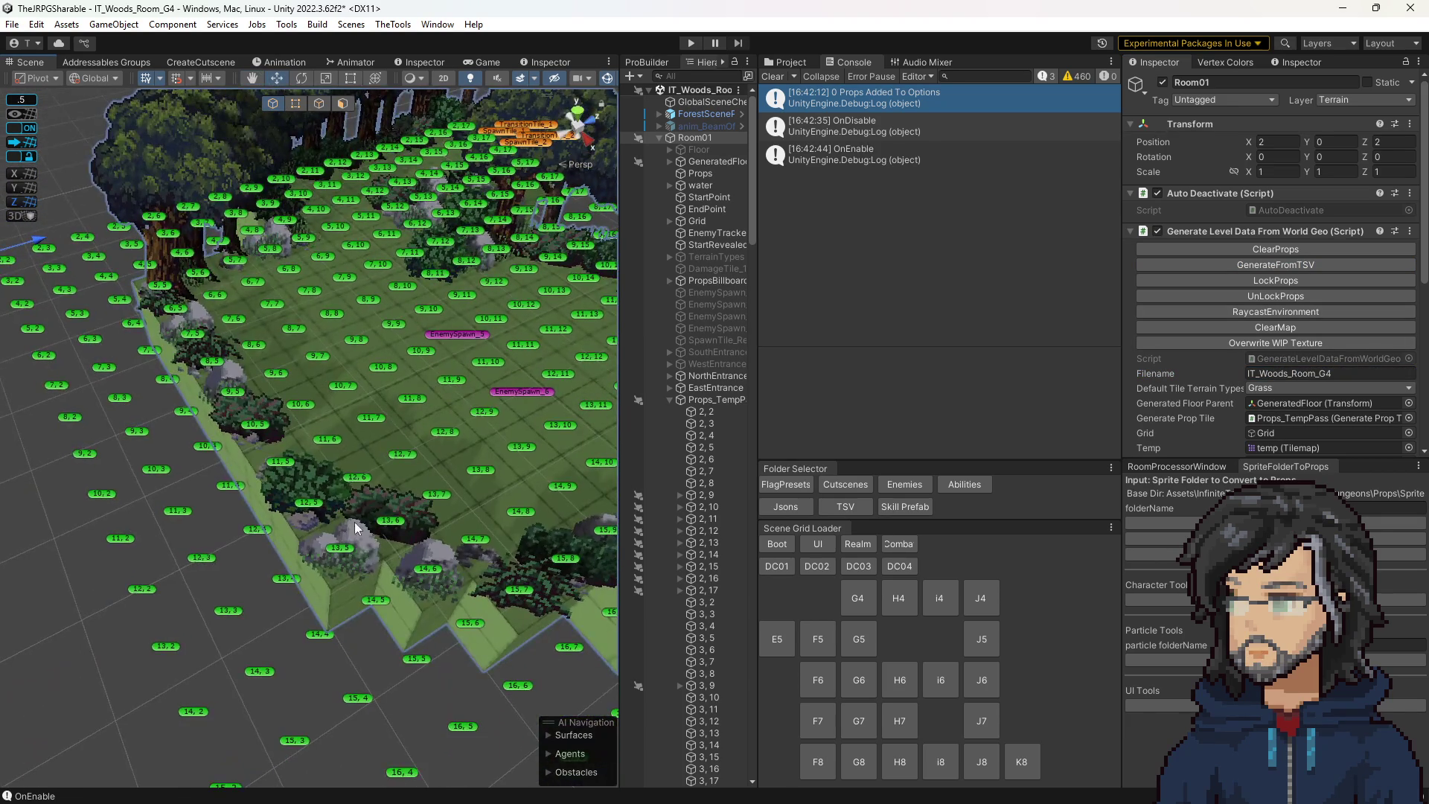
click(306, 506)
click(386, 421)
click(1269, 332)
mouse_move(1295, 527)
click(1198, 330)
scroll(348, 400, up, 3)
scroll(347, 401, up, 2)
Change tile 11, 7's center prop to a round brush bush, then a grass bush.
click(1303, 335)
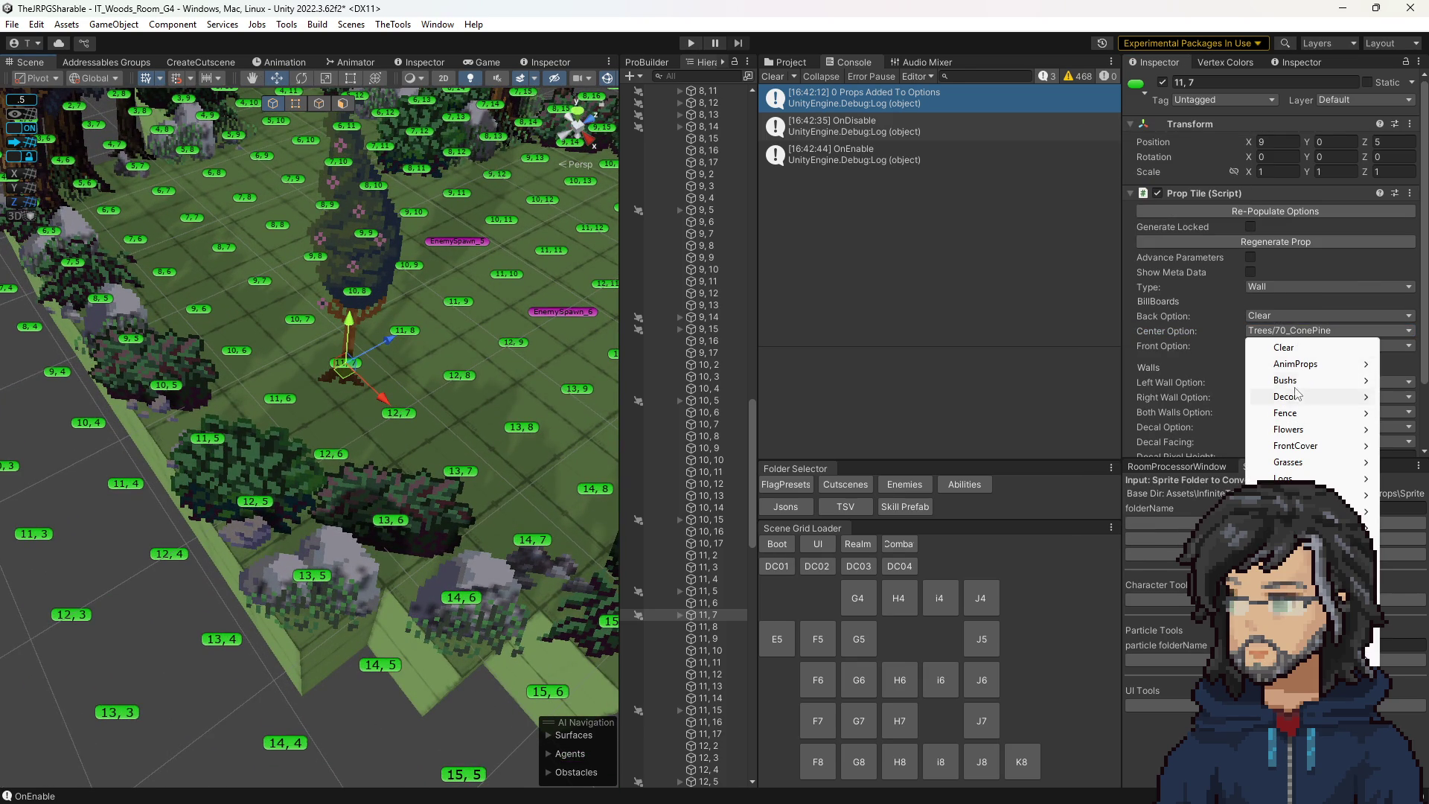
mouse_move(1286, 383)
click(1146, 397)
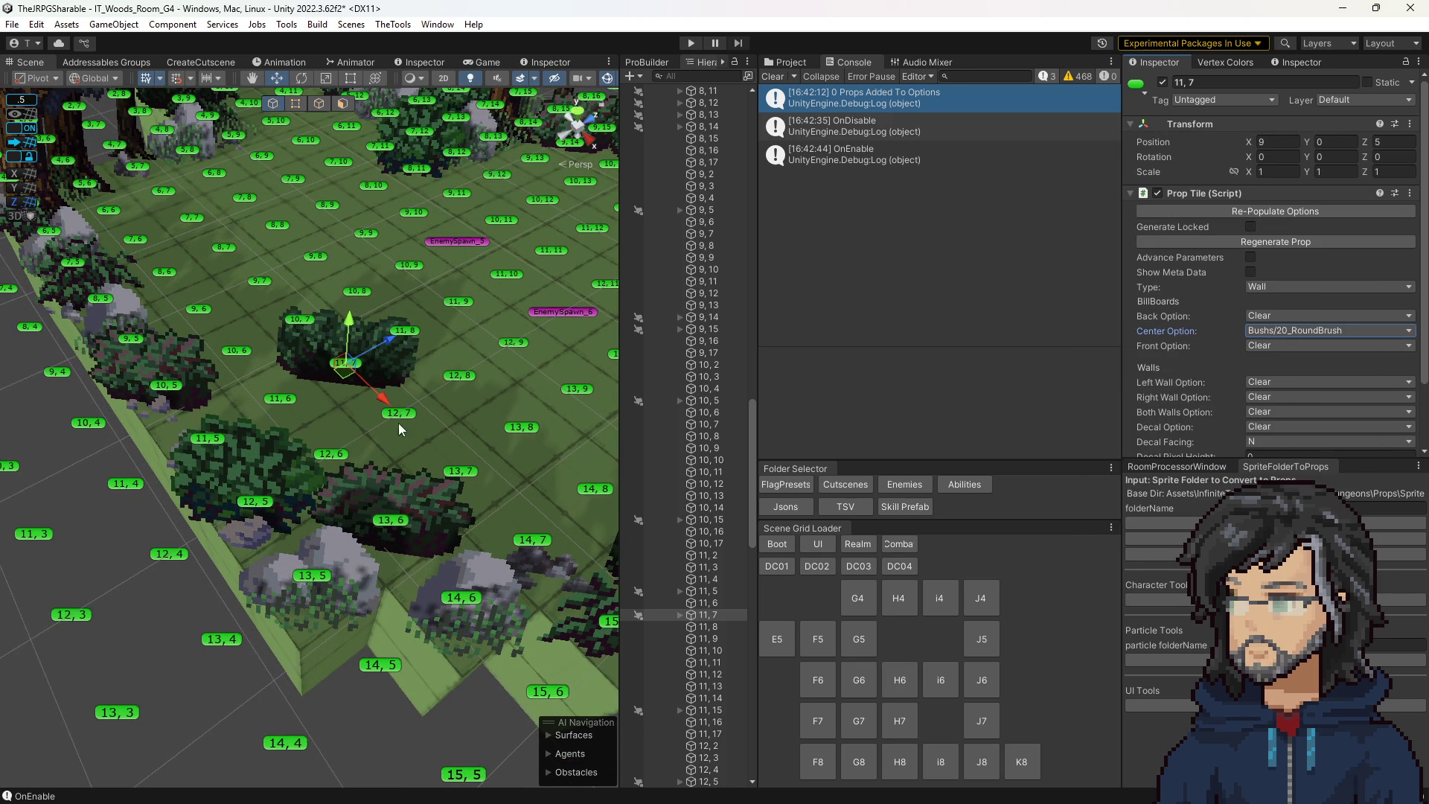
click(1294, 334)
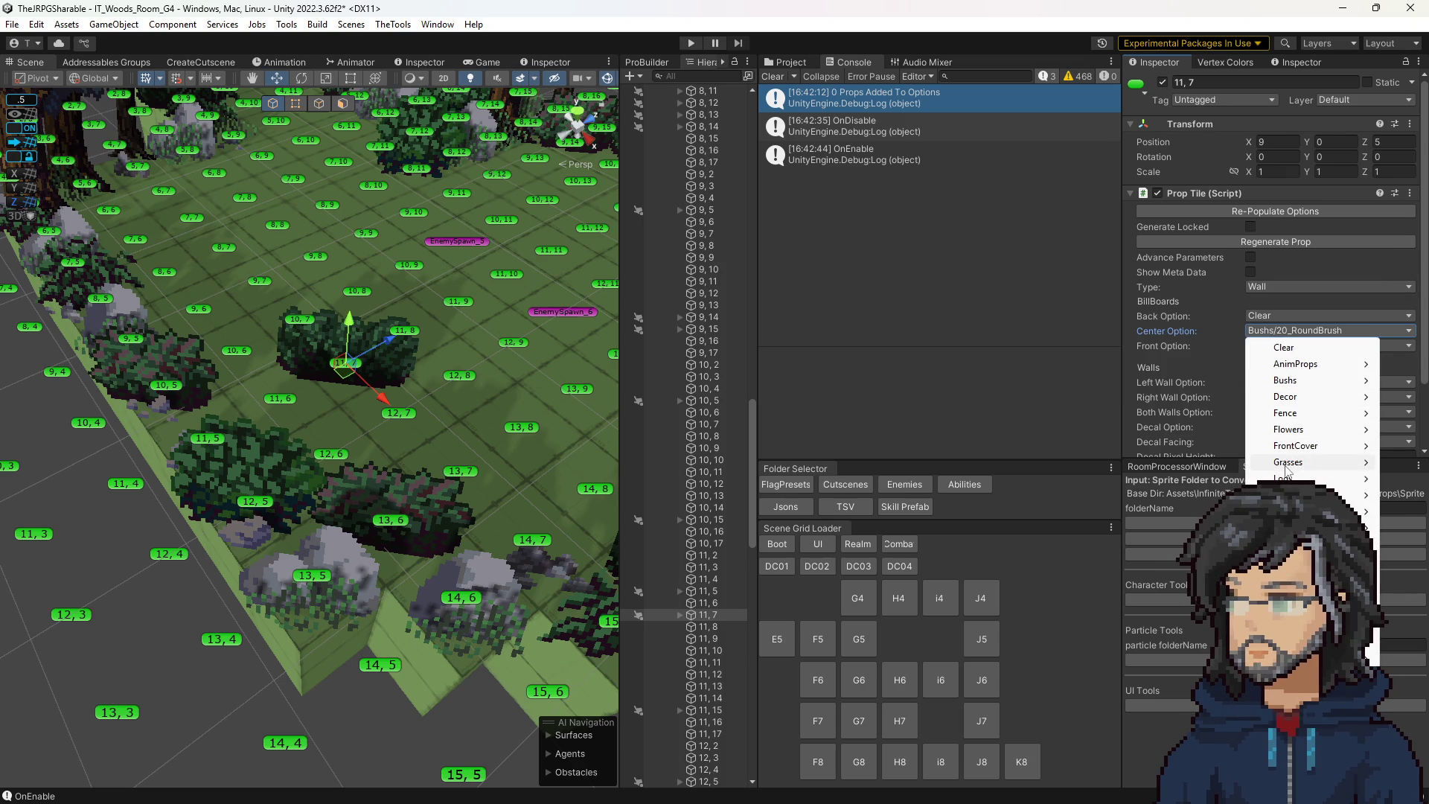
mouse_move(1291, 462)
click(1151, 527)
scroll(436, 426, down, 5)
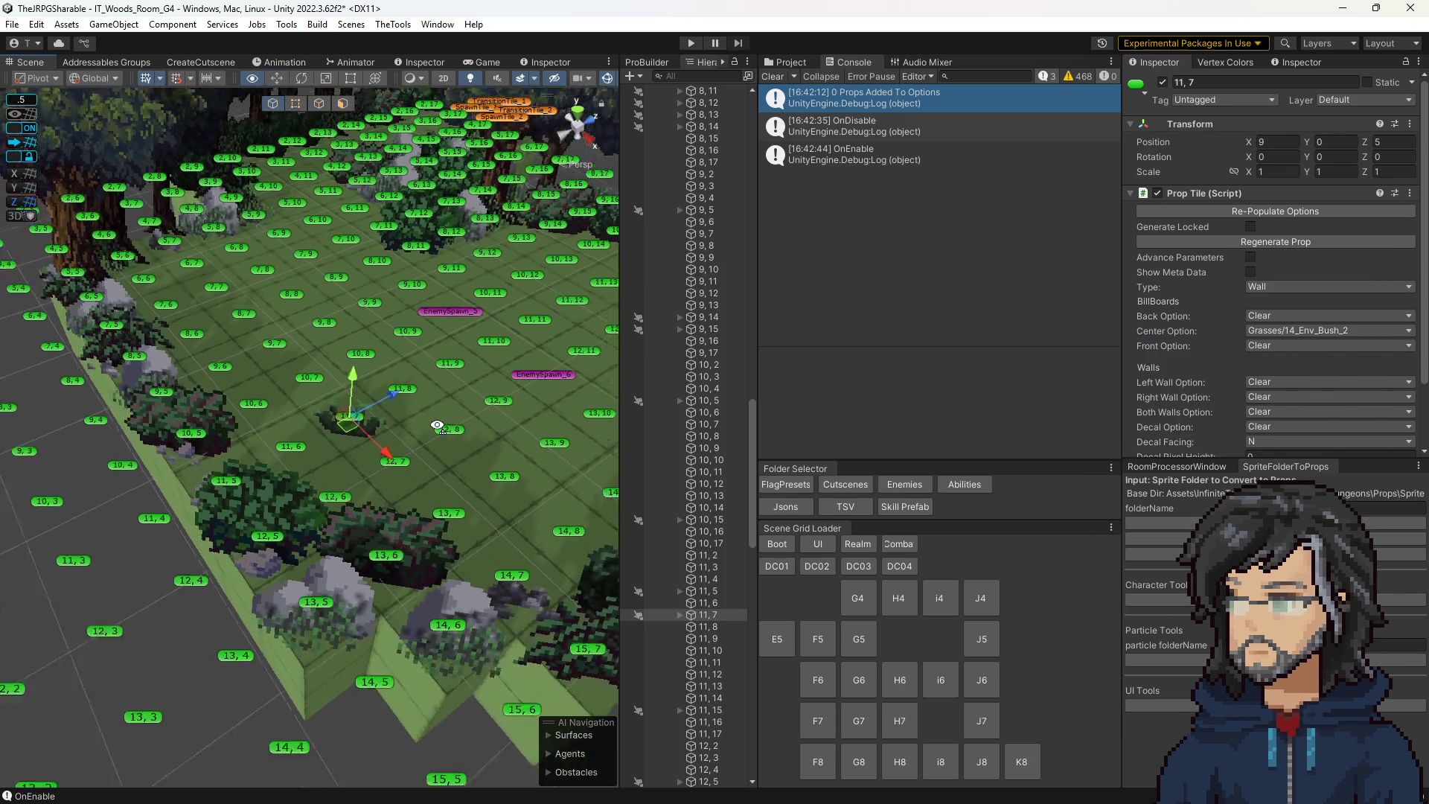
scroll(435, 426, up, 5)
Add pebbles as the tile's front prop.
click(1290, 347)
mouse_move(1331, 493)
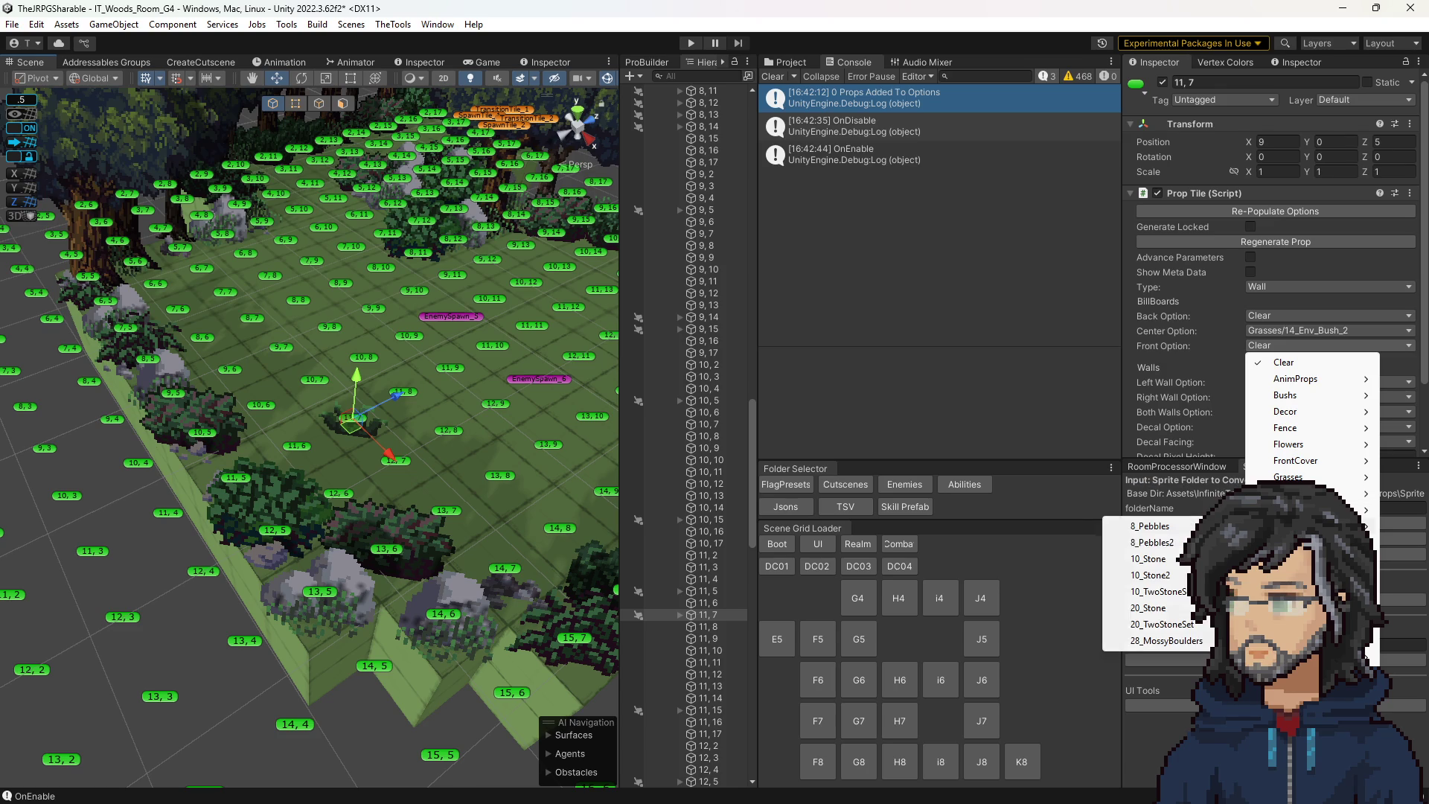
click(1150, 551)
scroll(488, 468, up, 2)
scroll(486, 467, down, 3)
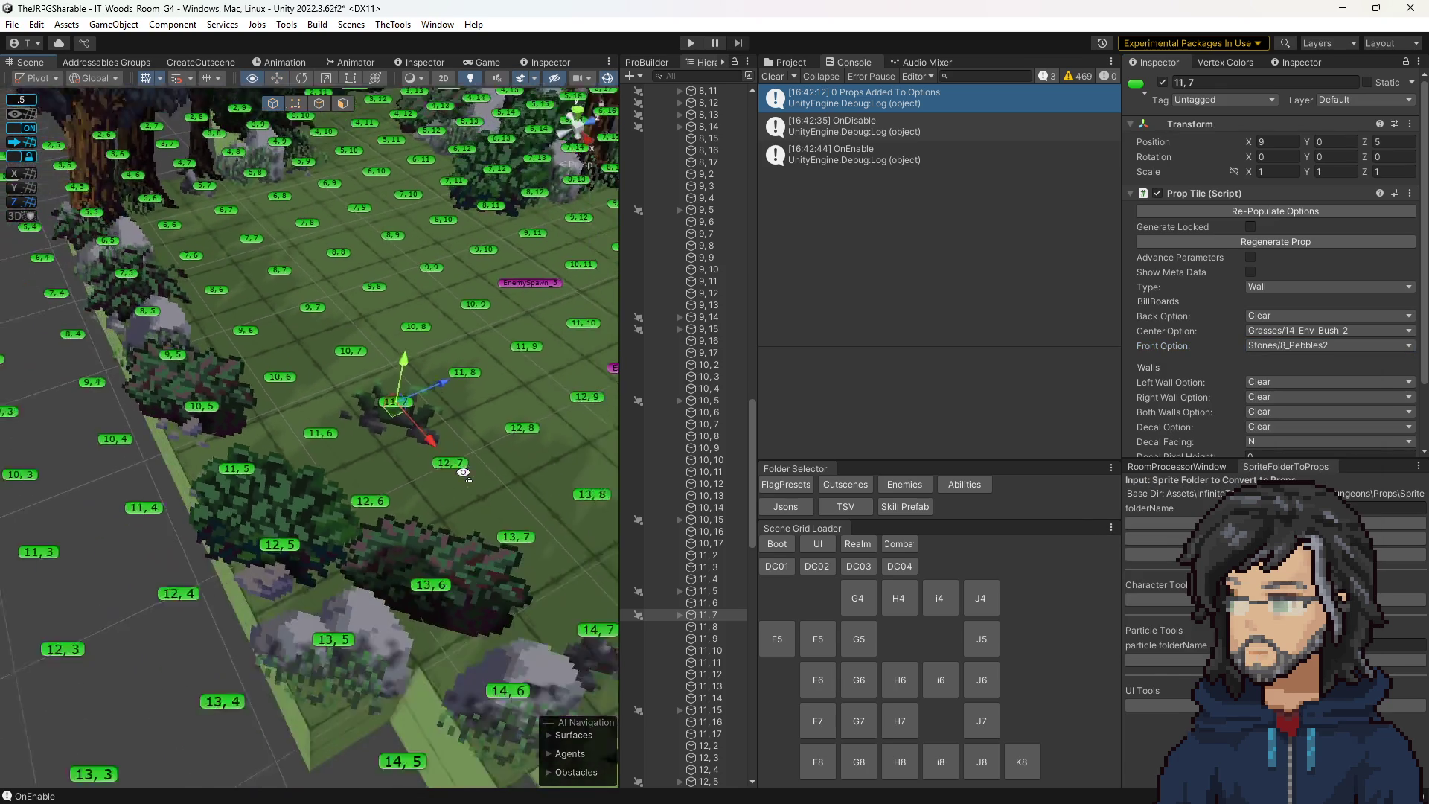
drag(446, 482, 469, 487)
scroll(464, 466, up, 4)
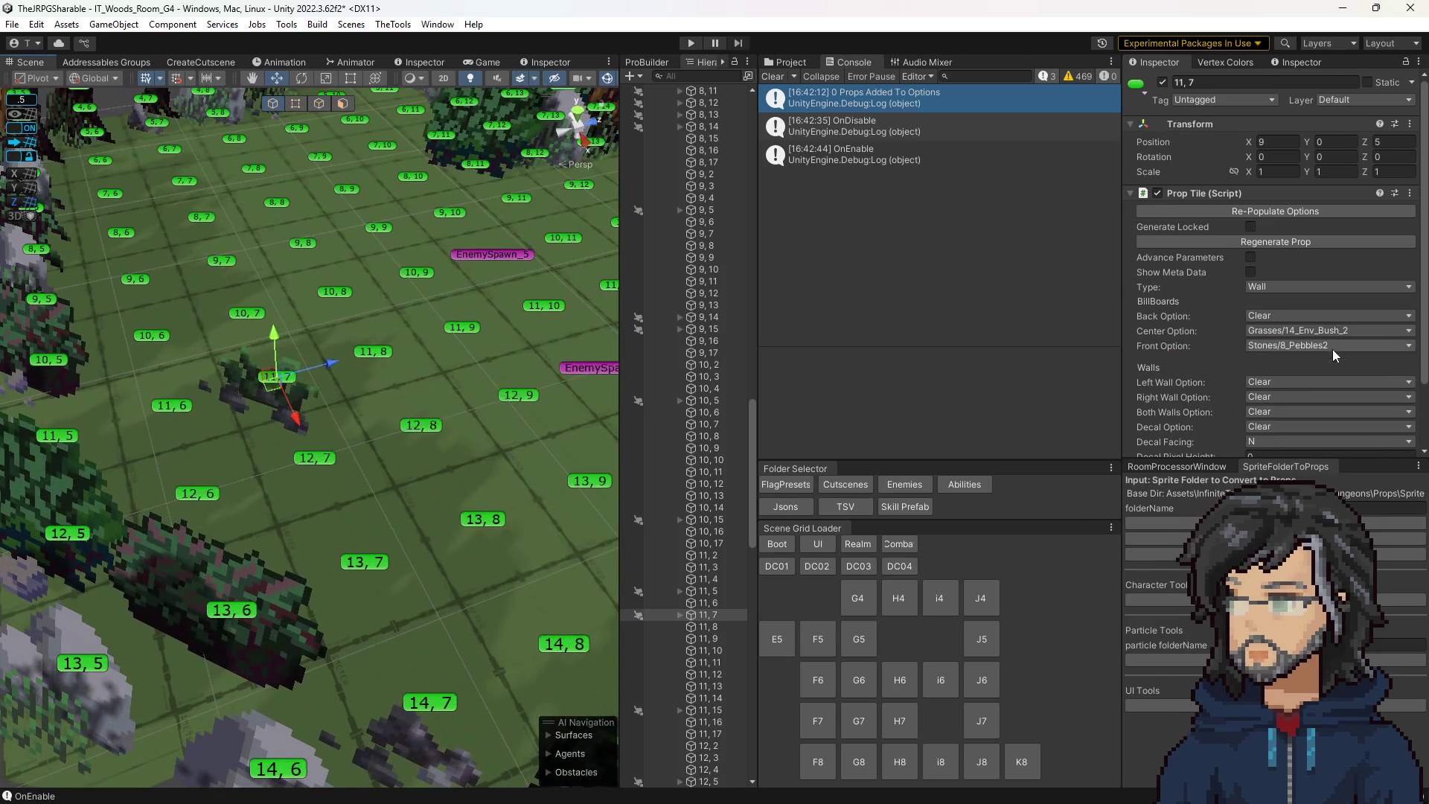
scroll(1271, 384, down, 5)
Add a back farm fence as the tile's custom prop.
click(1270, 311)
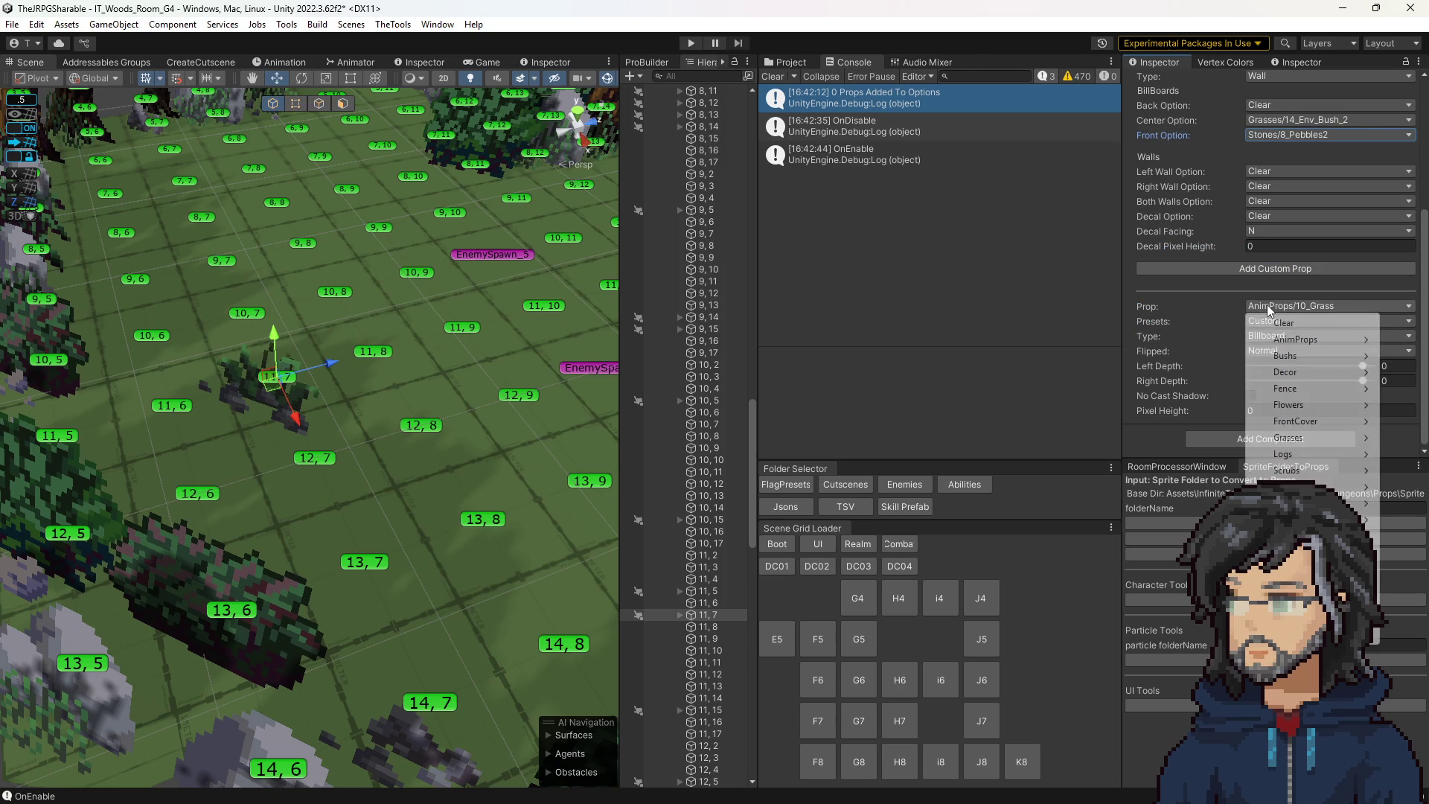
mouse_move(1293, 390)
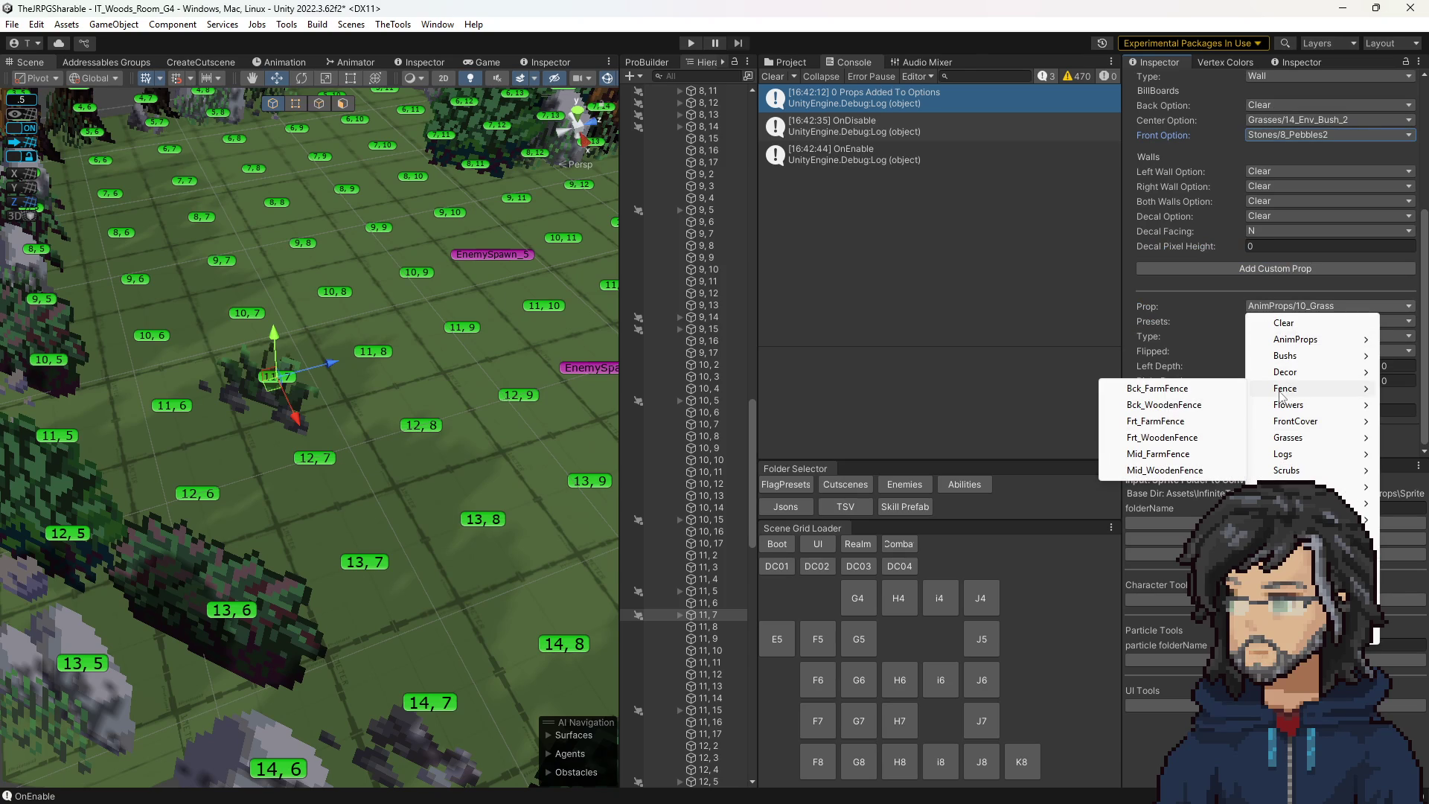
click(1157, 388)
mouse_move(283, 402)
mouse_down()
mouse_move(322, 403)
mouse_move(395, 322)
mouse_up()
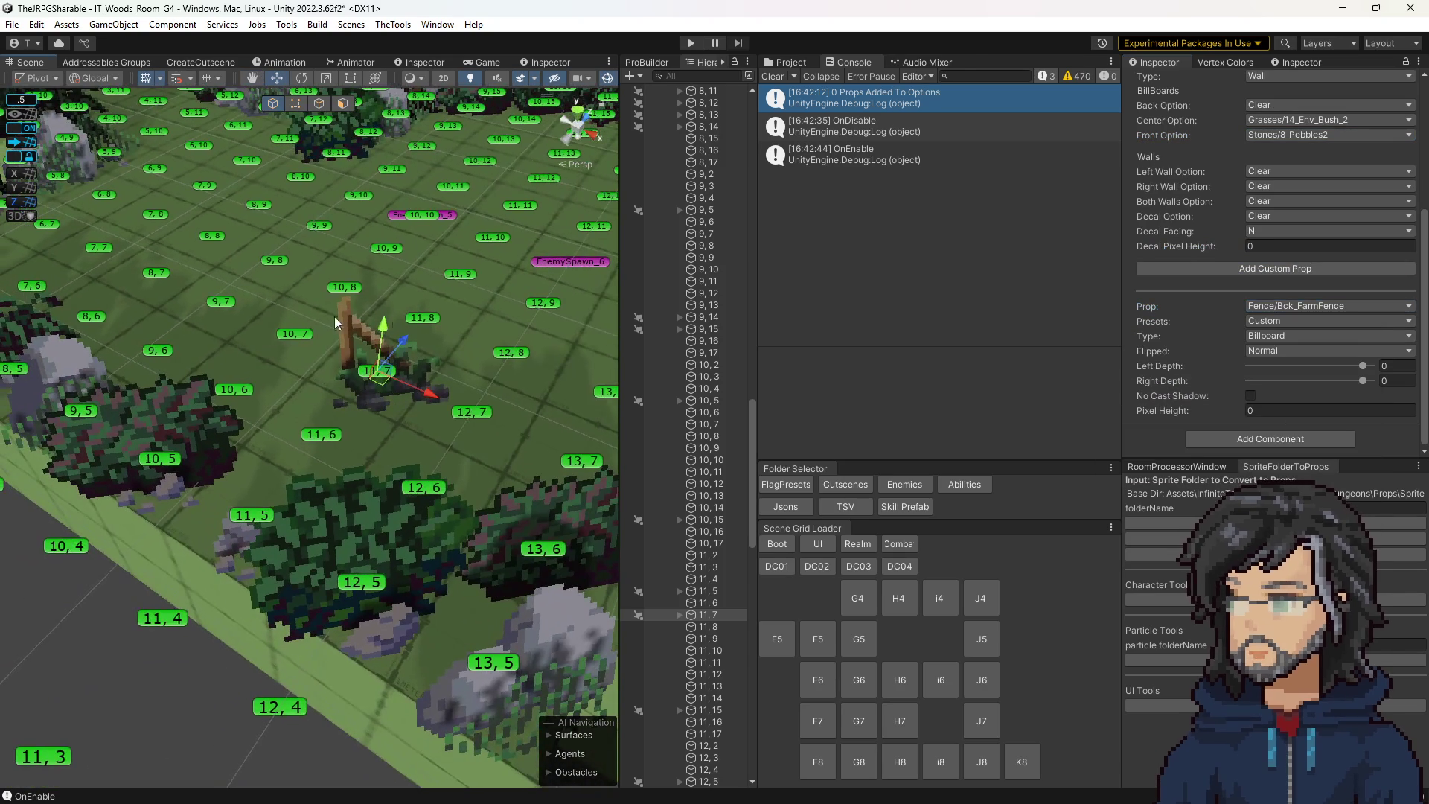
drag(513, 372, 418, 387)
scroll(400, 375, up, 3)
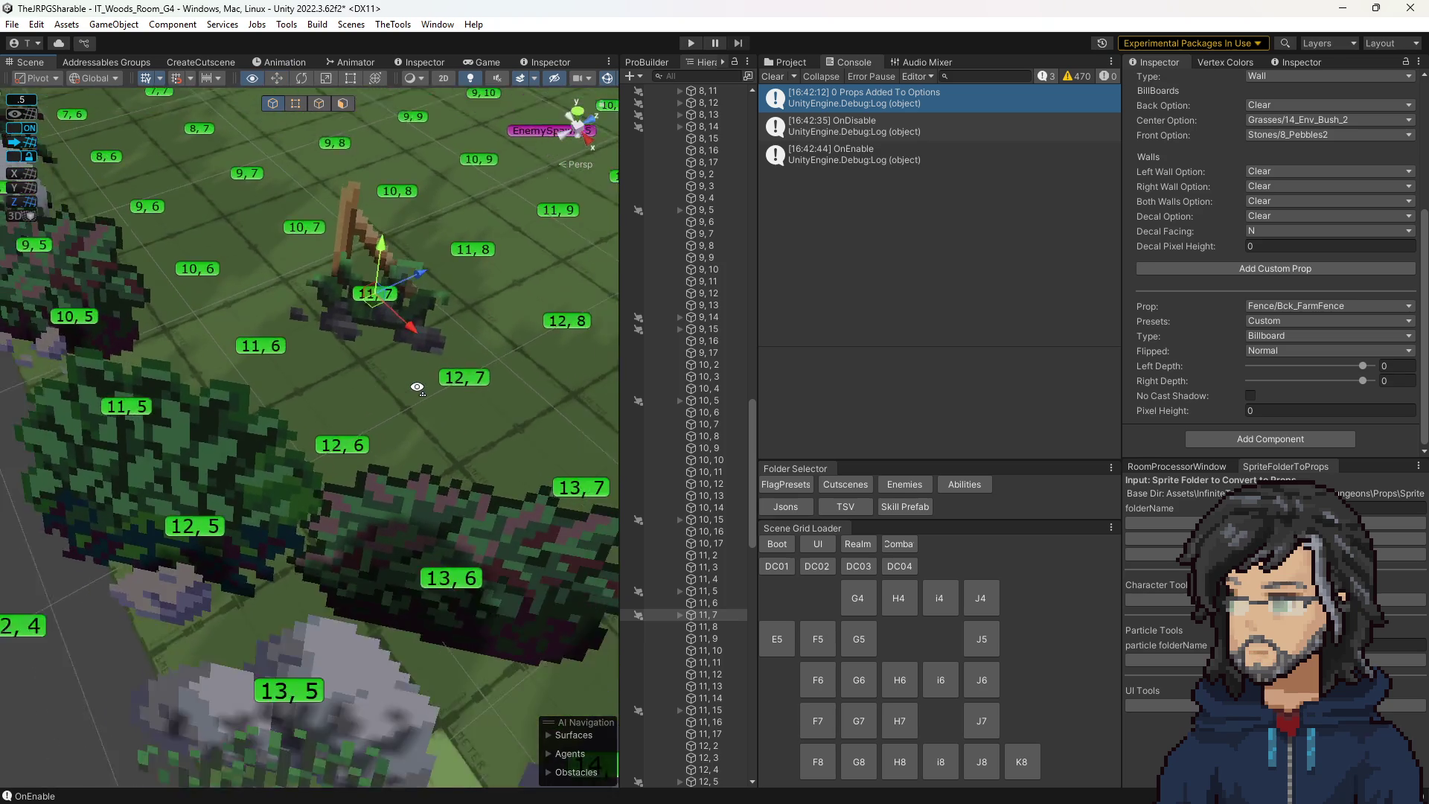
scroll(418, 387, down, 3)
scroll(1309, 293, up, 3)
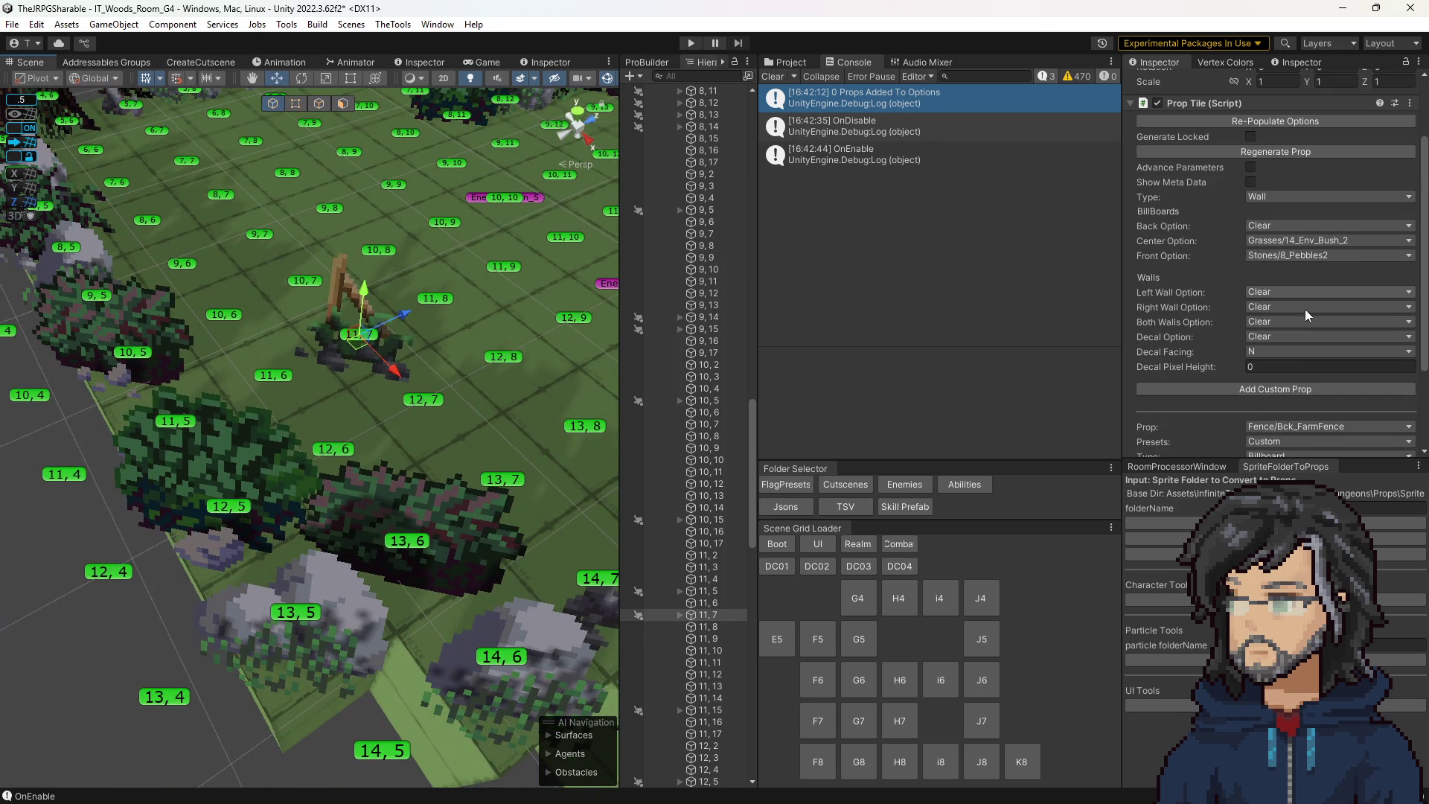
Clear the tile's front, center and custom props, then load IT_Woods_Room_J6.
click(1297, 426)
scroll(1268, 242, up, 1)
click(1265, 270)
click(1281, 285)
click(1310, 254)
click(1281, 271)
scroll(379, 349, down, 5)
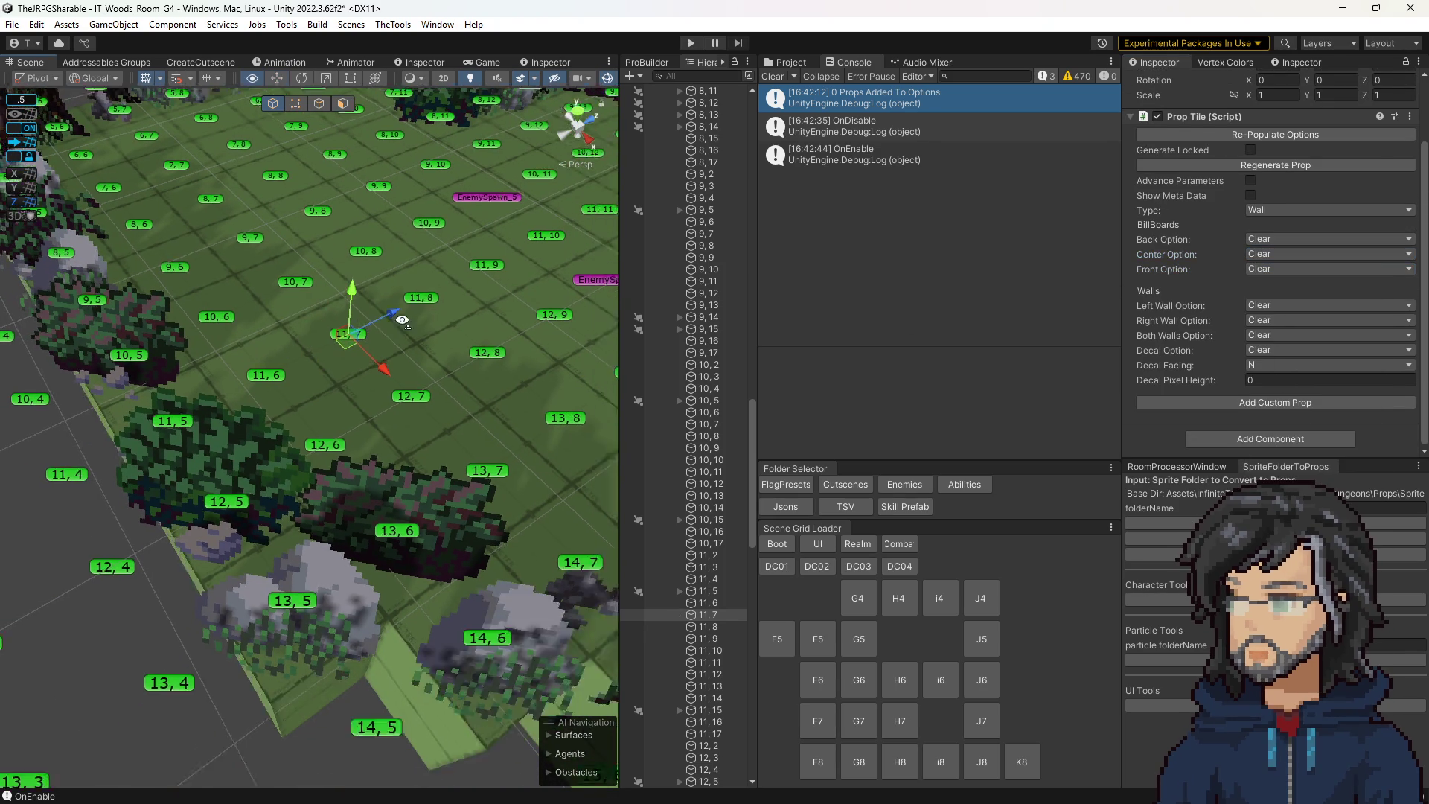
scroll(379, 349, down, 5)
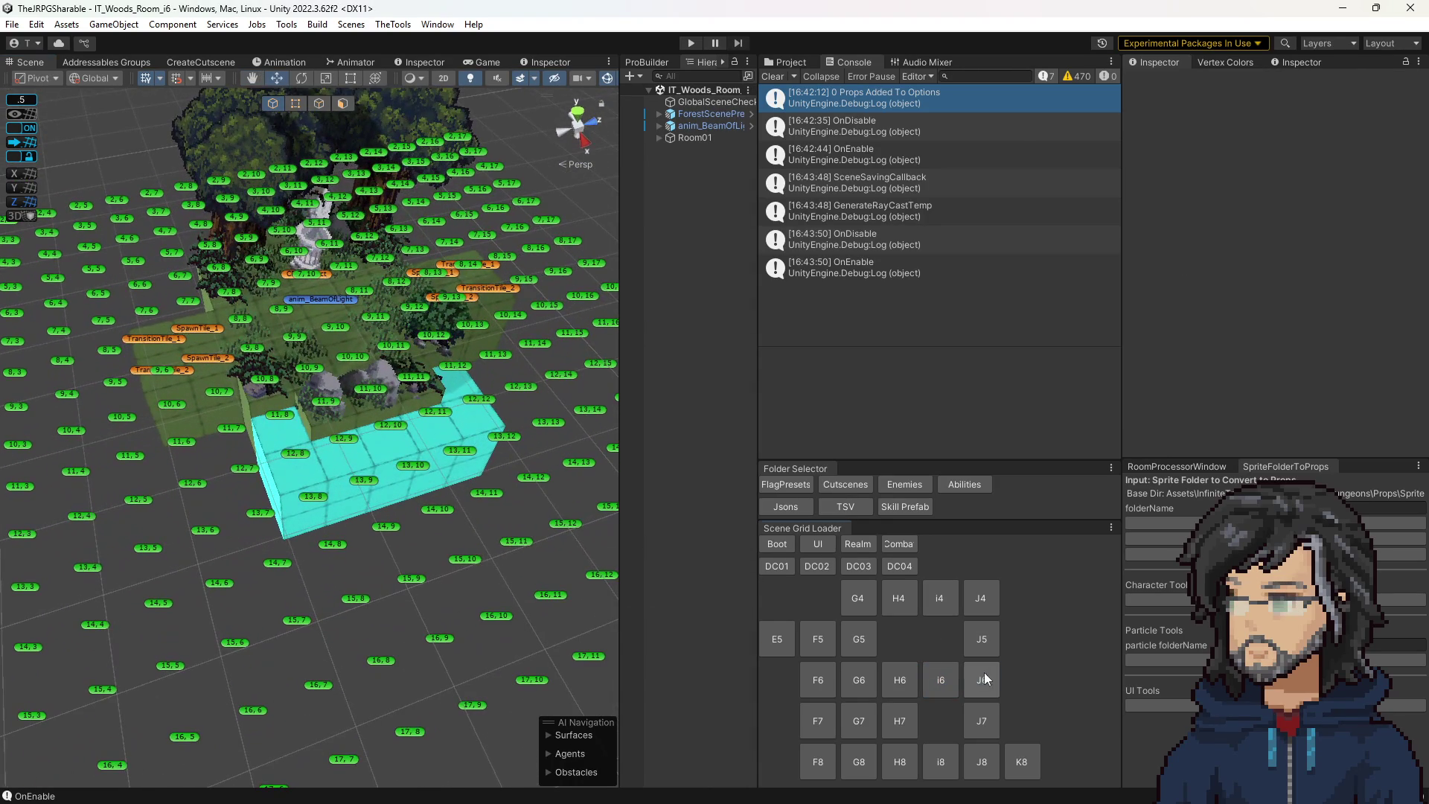
click(982, 679)
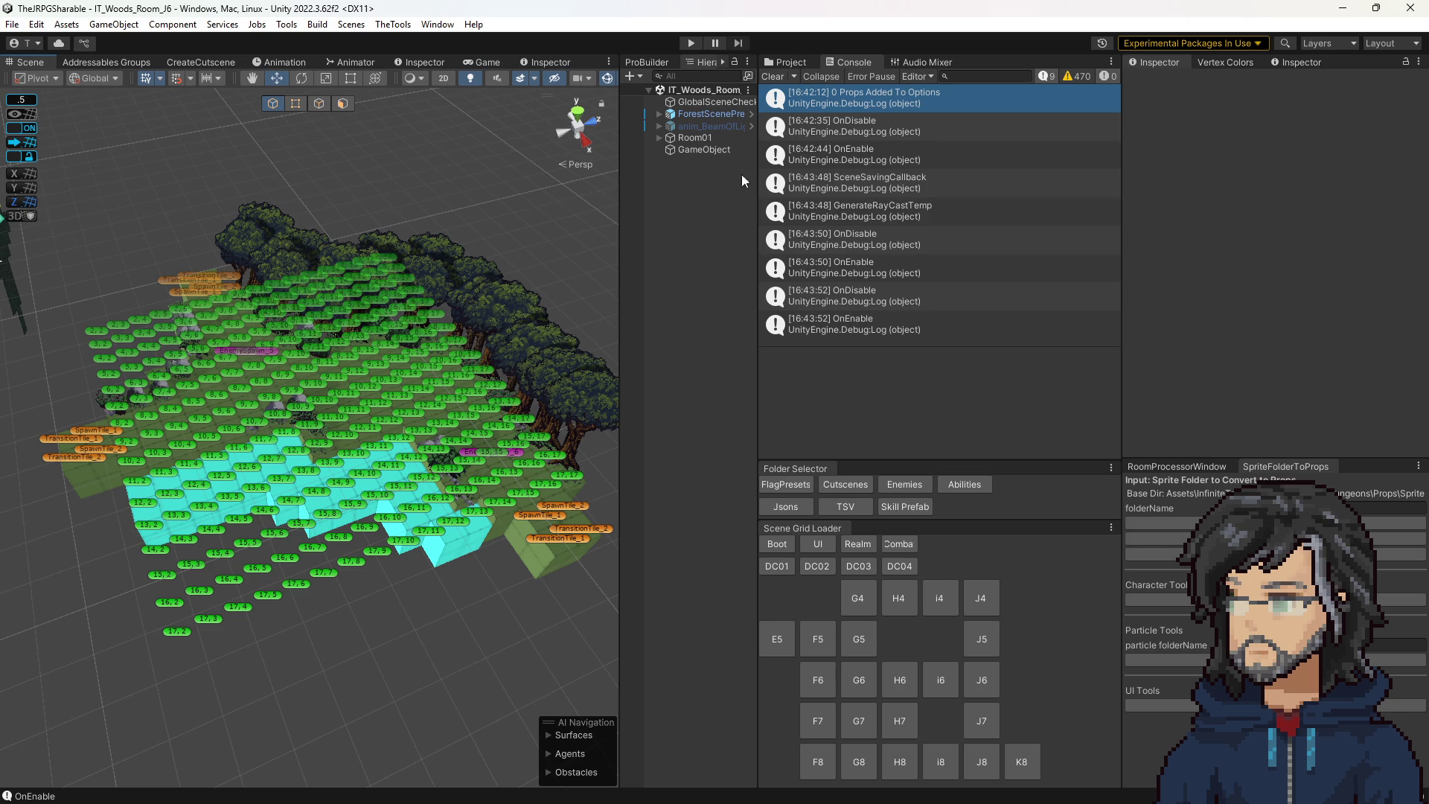
Widen the Hierarchy and Scene view panels and inspect room J6's tile grid.
drag(757, 190, 820, 190)
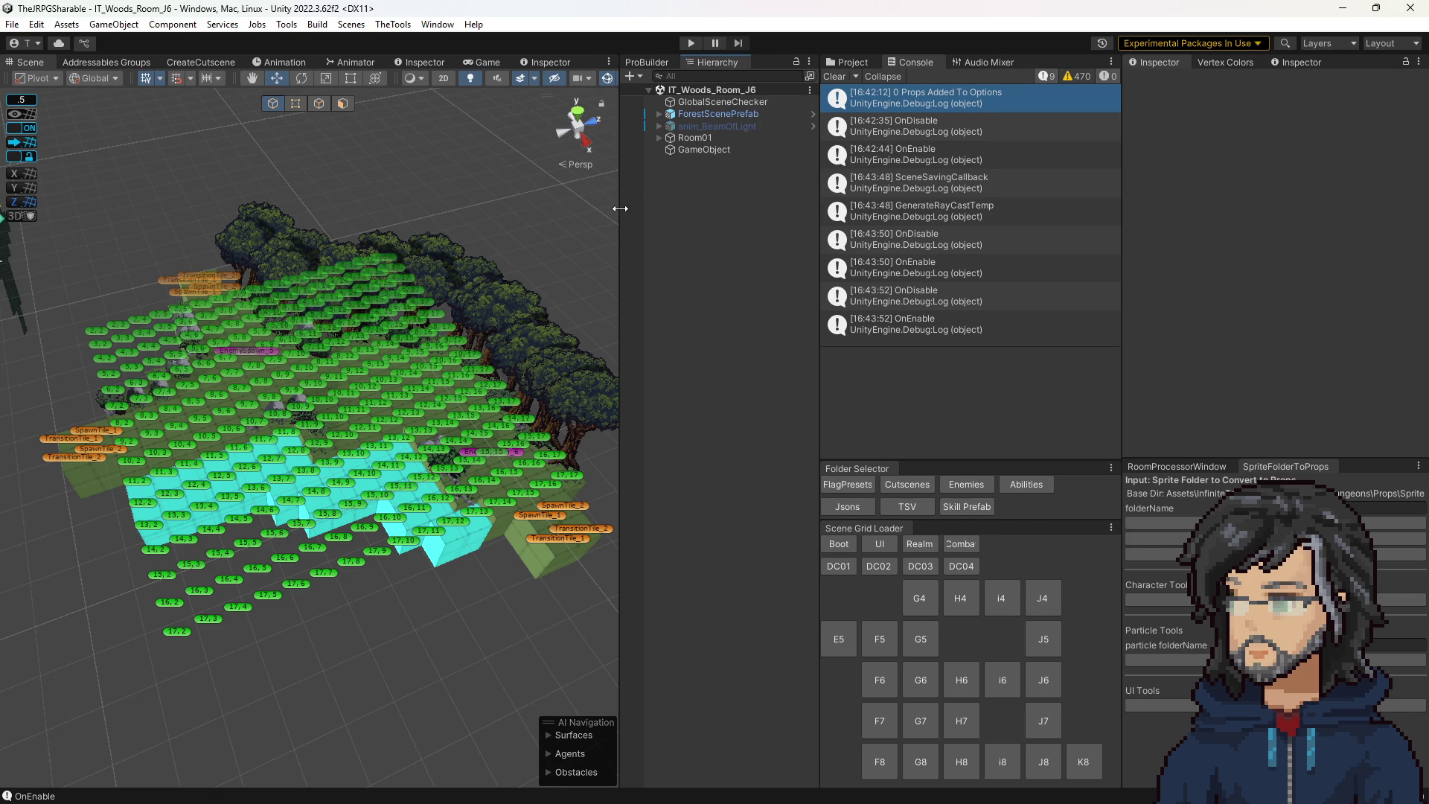
drag(620, 209, 676, 208)
drag(476, 313, 493, 305)
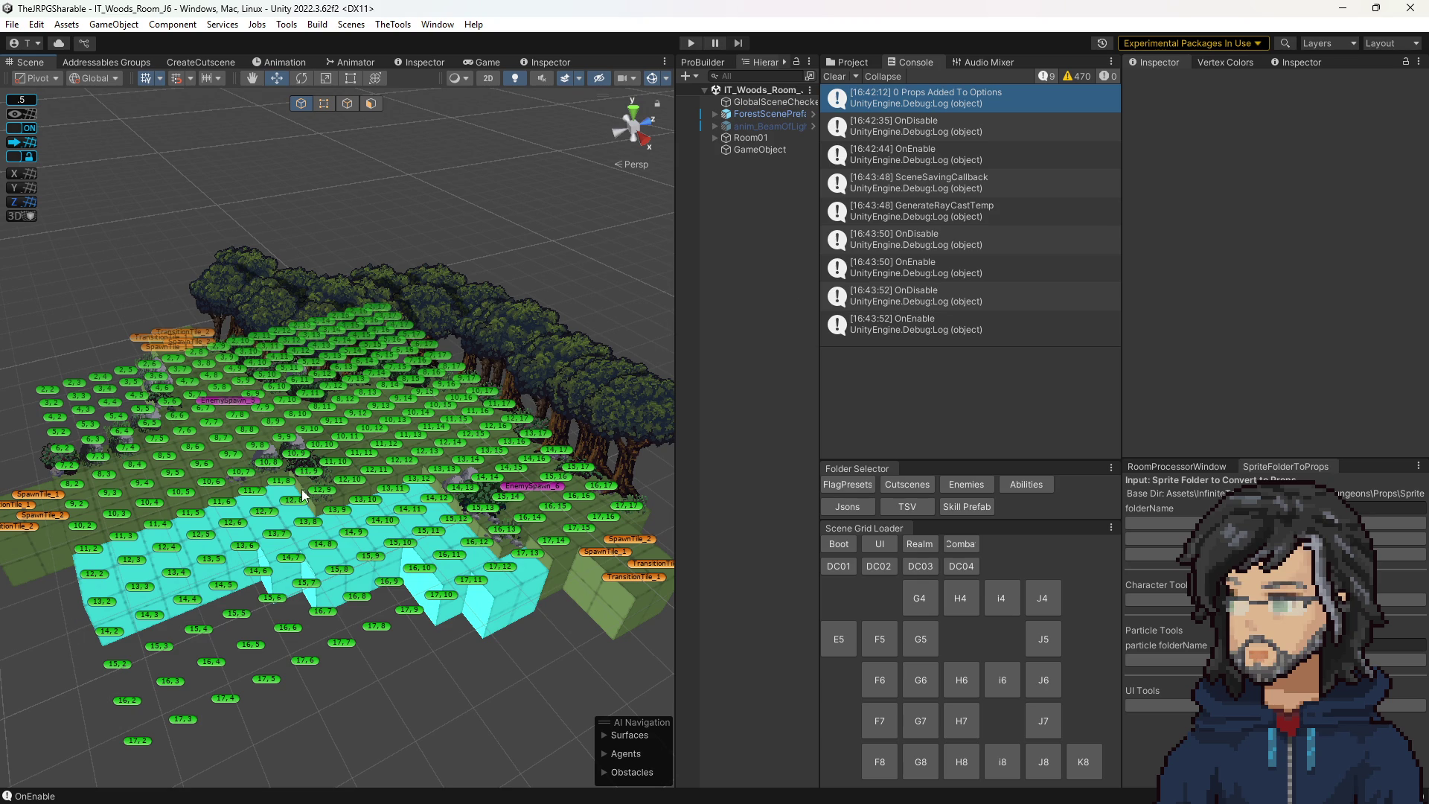
drag(386, 508, 460, 493)
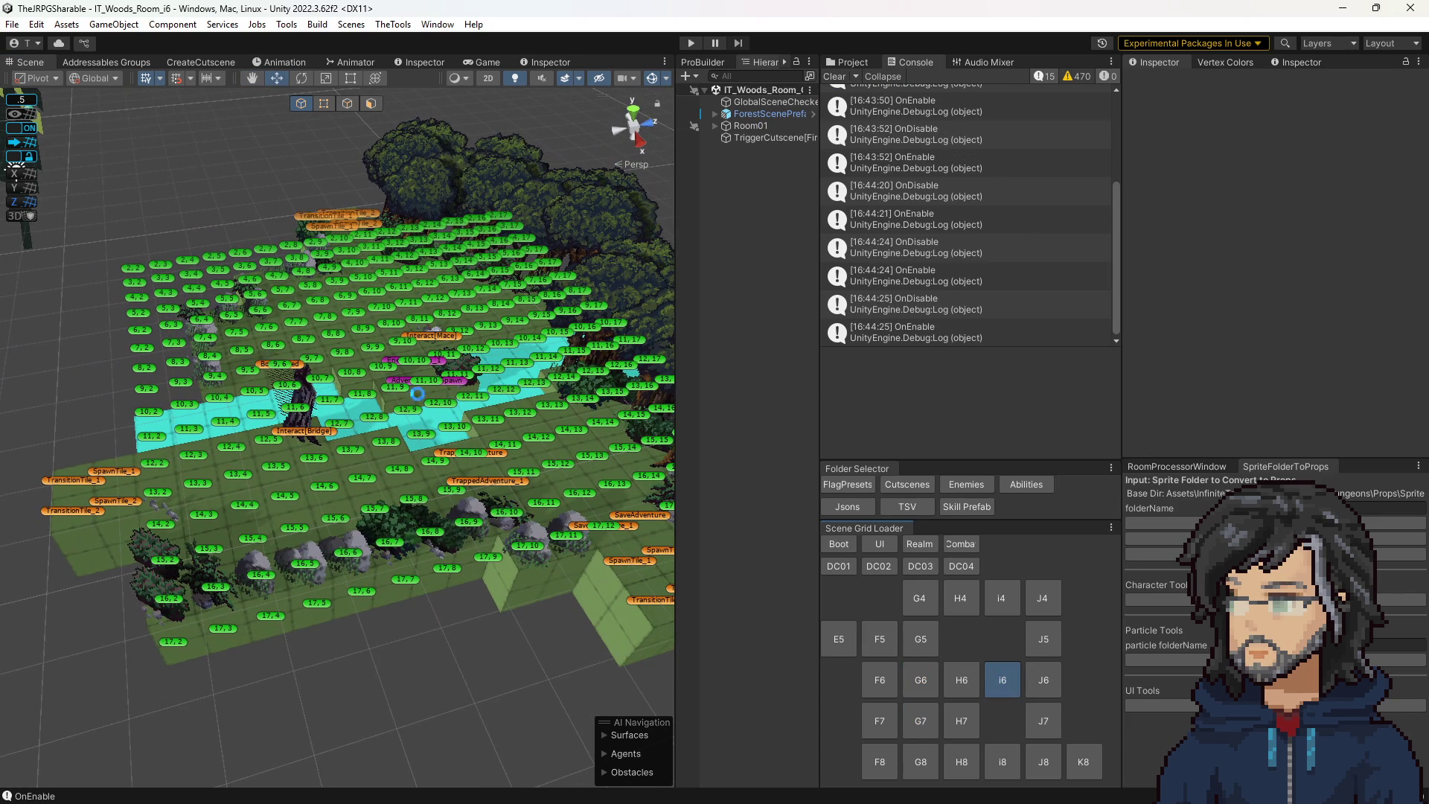
Load woods room i6, then the IT_Combat_Grounds scene, and orbit the arena.
click(1033, 680)
drag(385, 494, 408, 495)
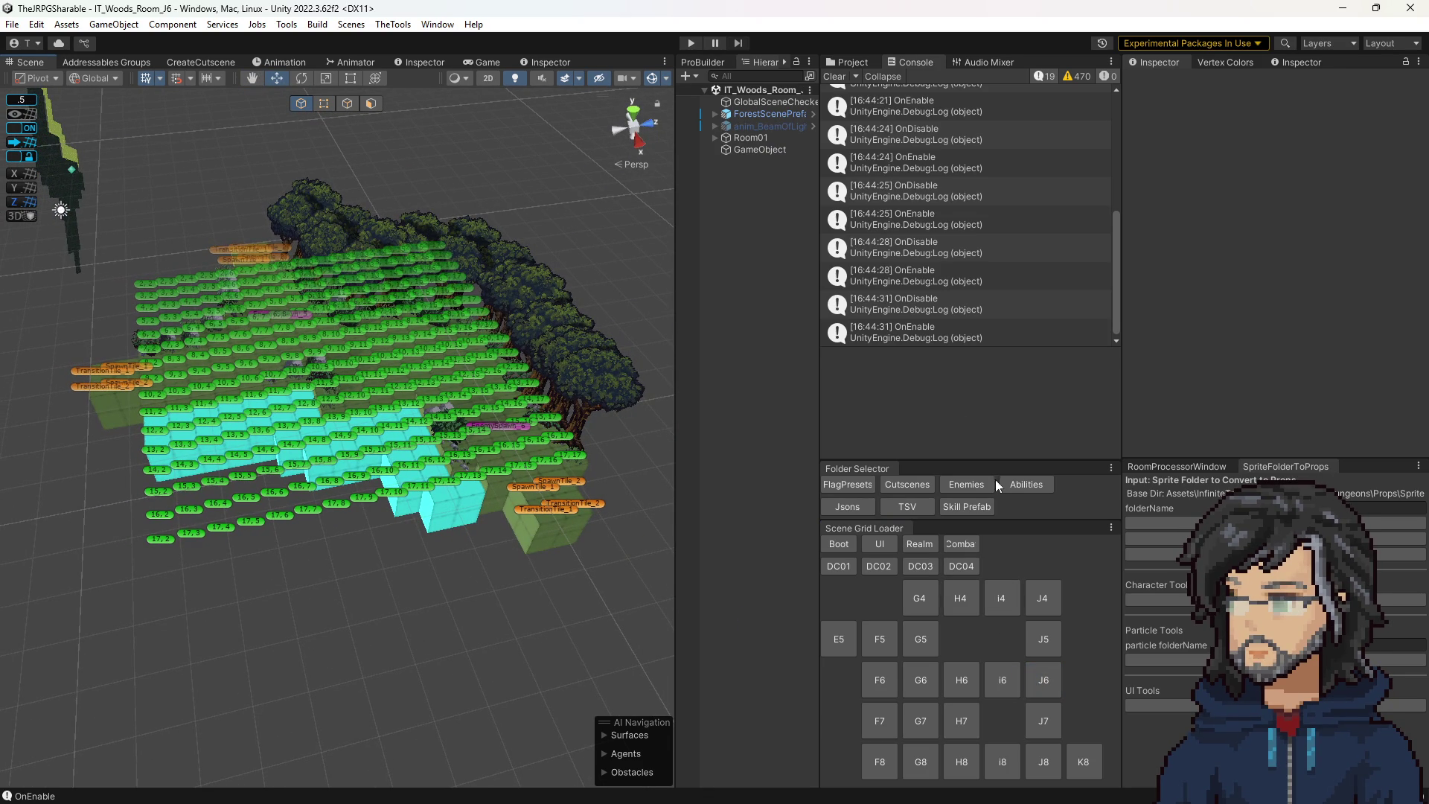
click(960, 544)
drag(456, 473, 443, 442)
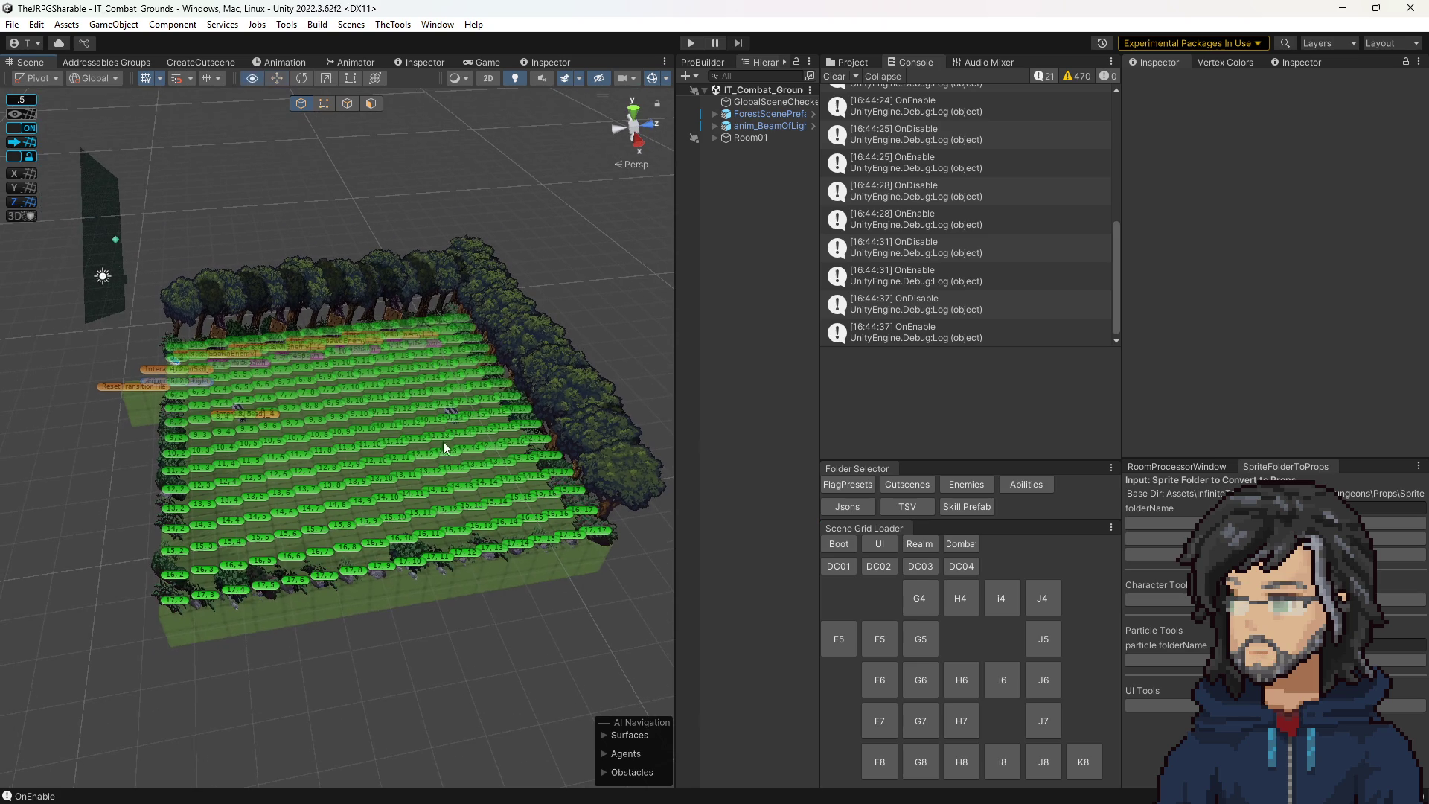
Enter Play mode on IT_Combat_Grounds and widen the Game view.
click(690, 42)
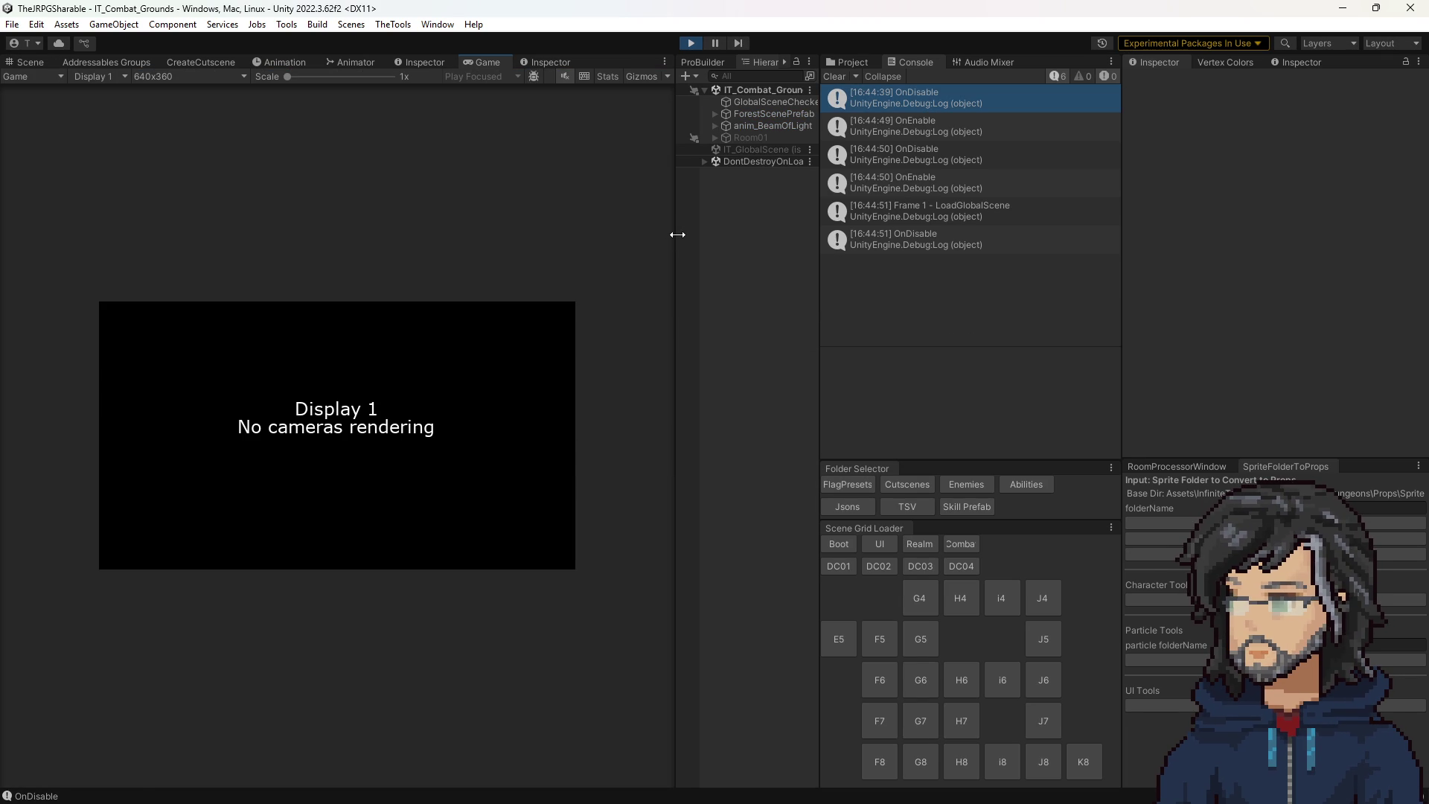
drag(753, 241, 1028, 261)
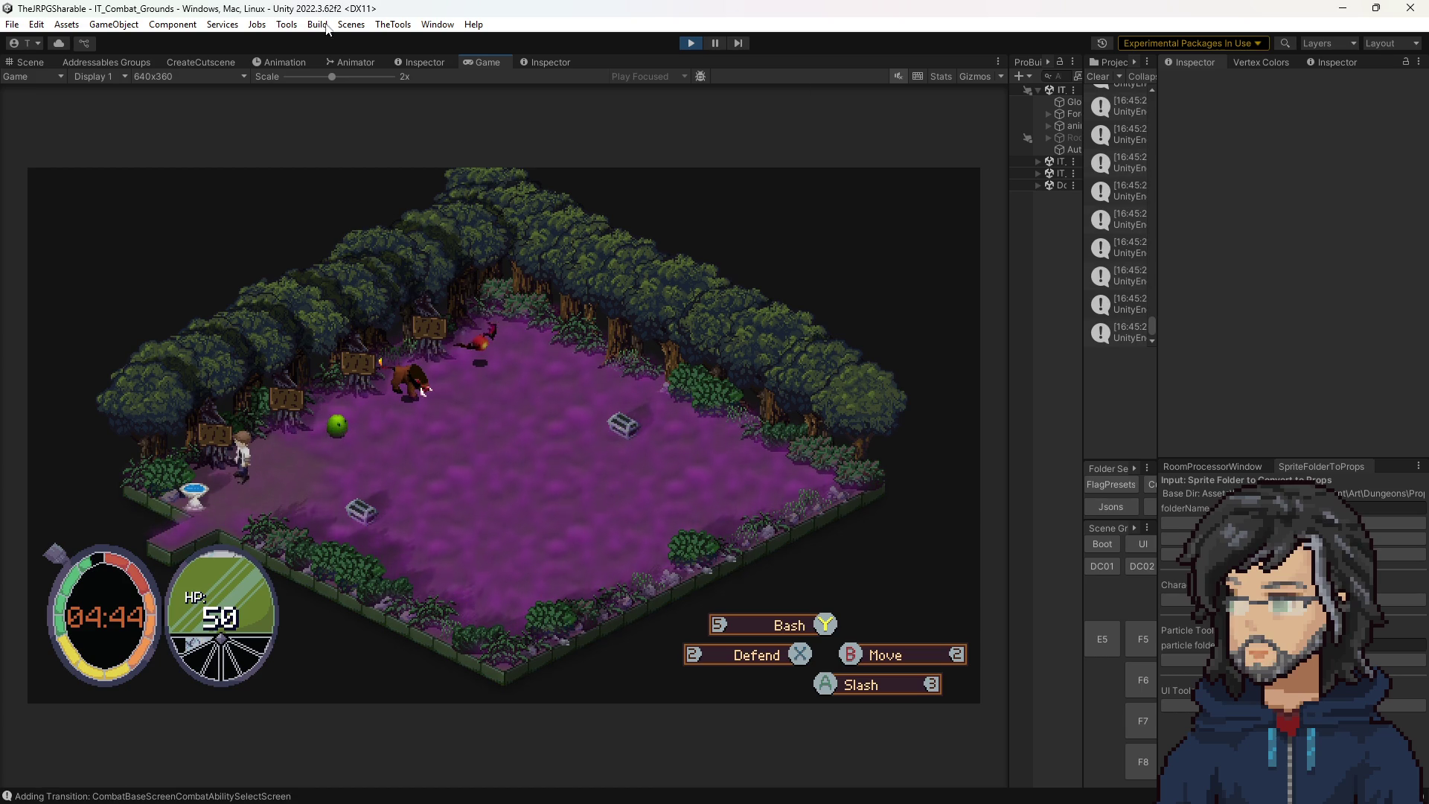
Bring up the Dec 29 – Jan 4 schedule and review the Tuesday through Sunday day boxes.
key(alt+Tab)
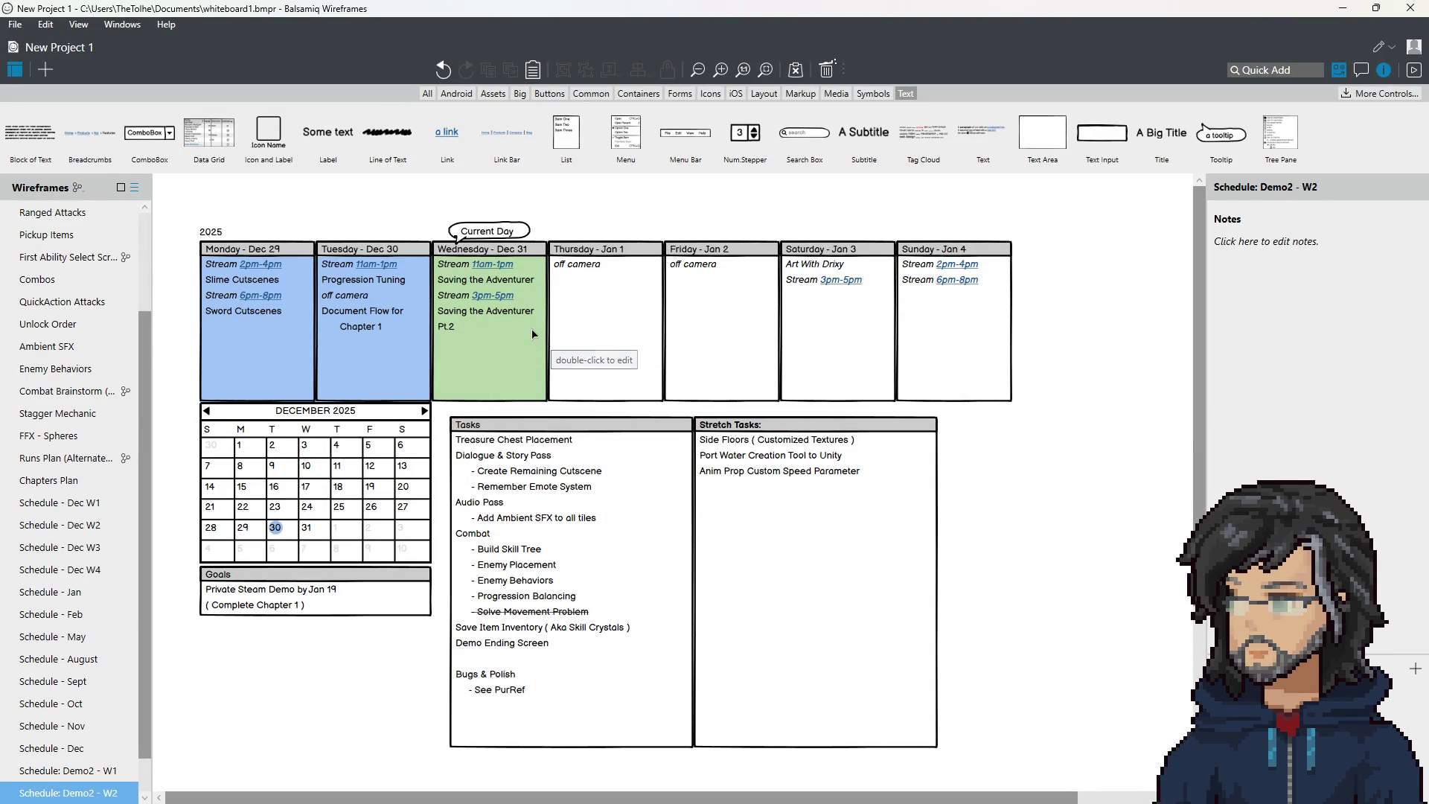
scroll(547, 328, down, 2)
scroll(548, 328, up, 2)
click(328, 353)
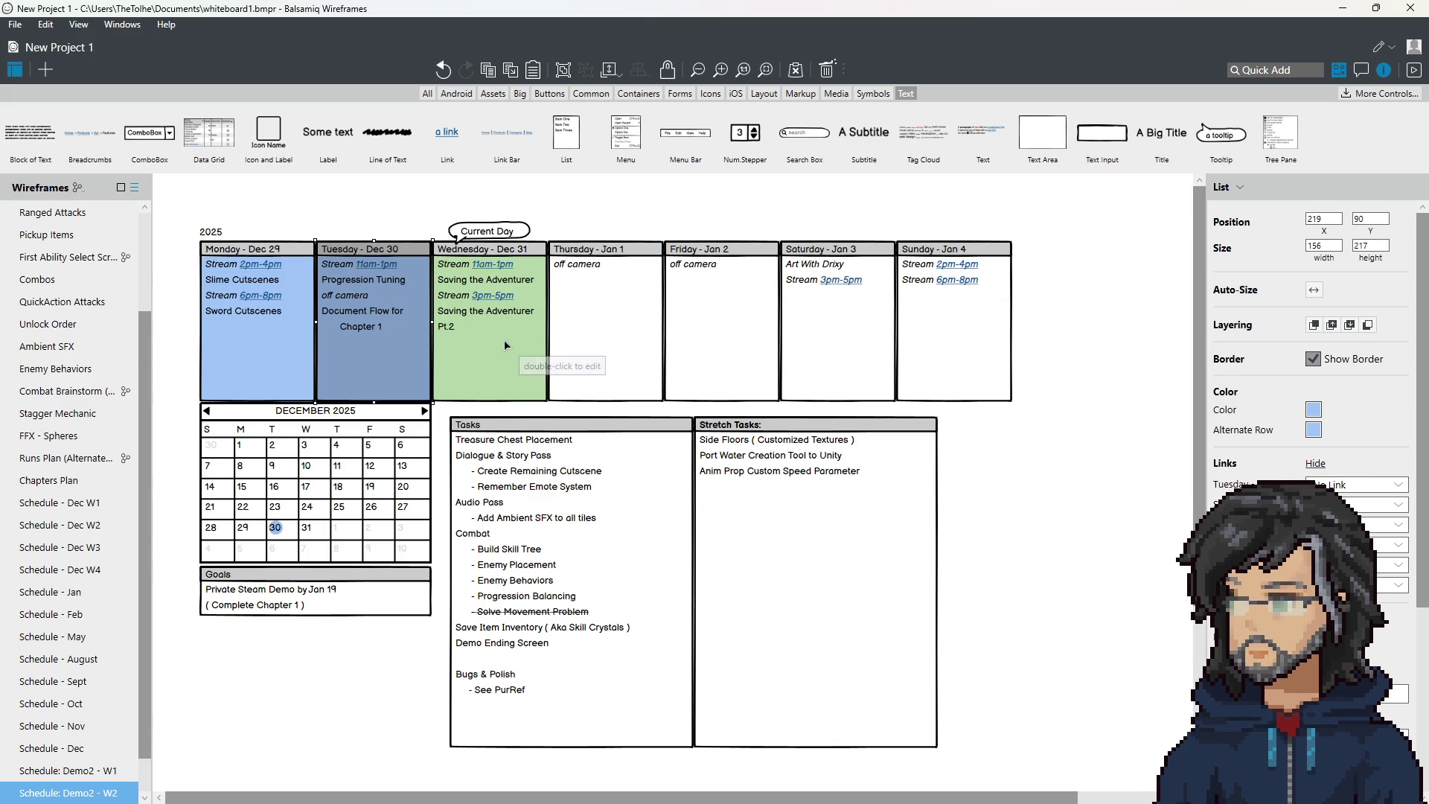
click(602, 327)
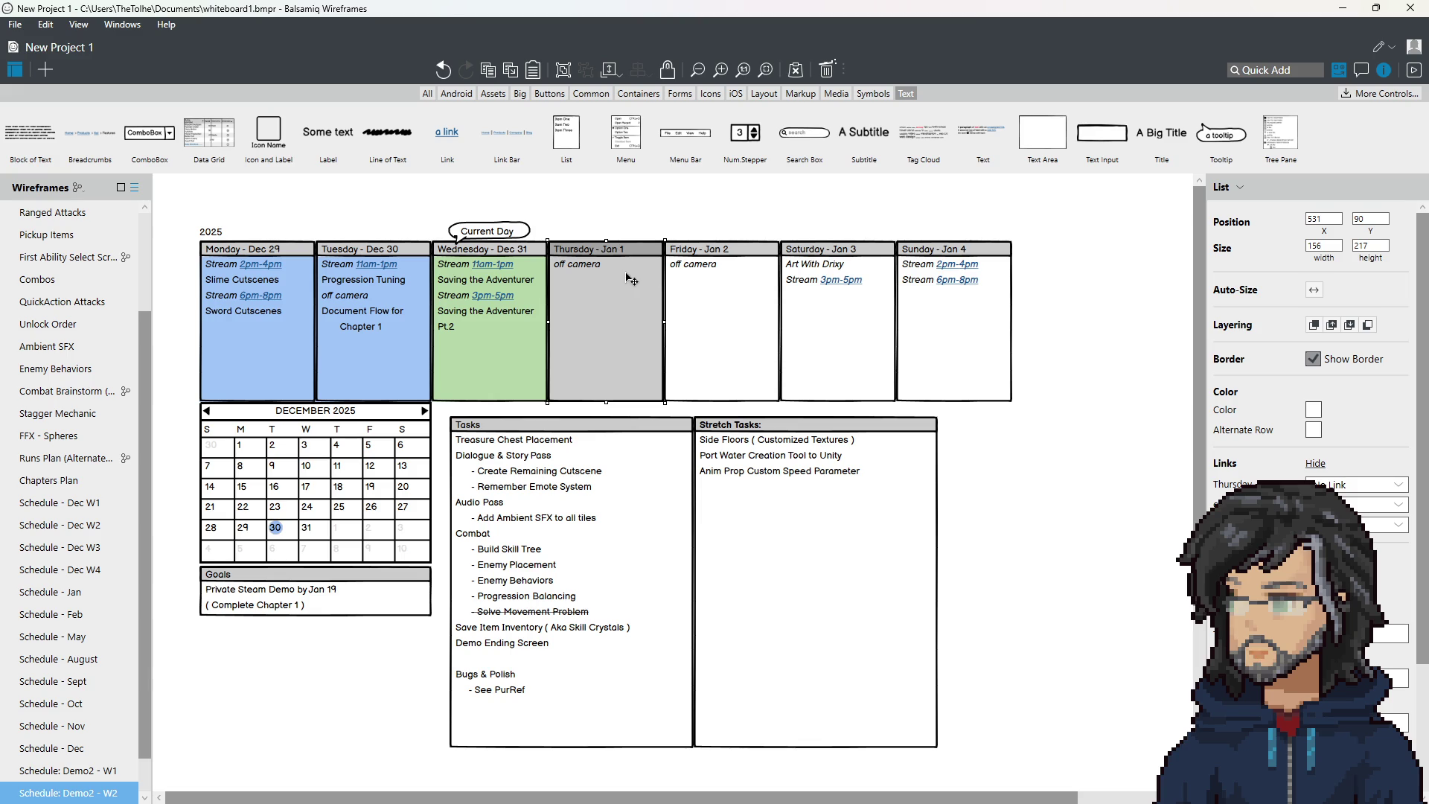
click(716, 287)
click(601, 311)
click(727, 310)
click(856, 321)
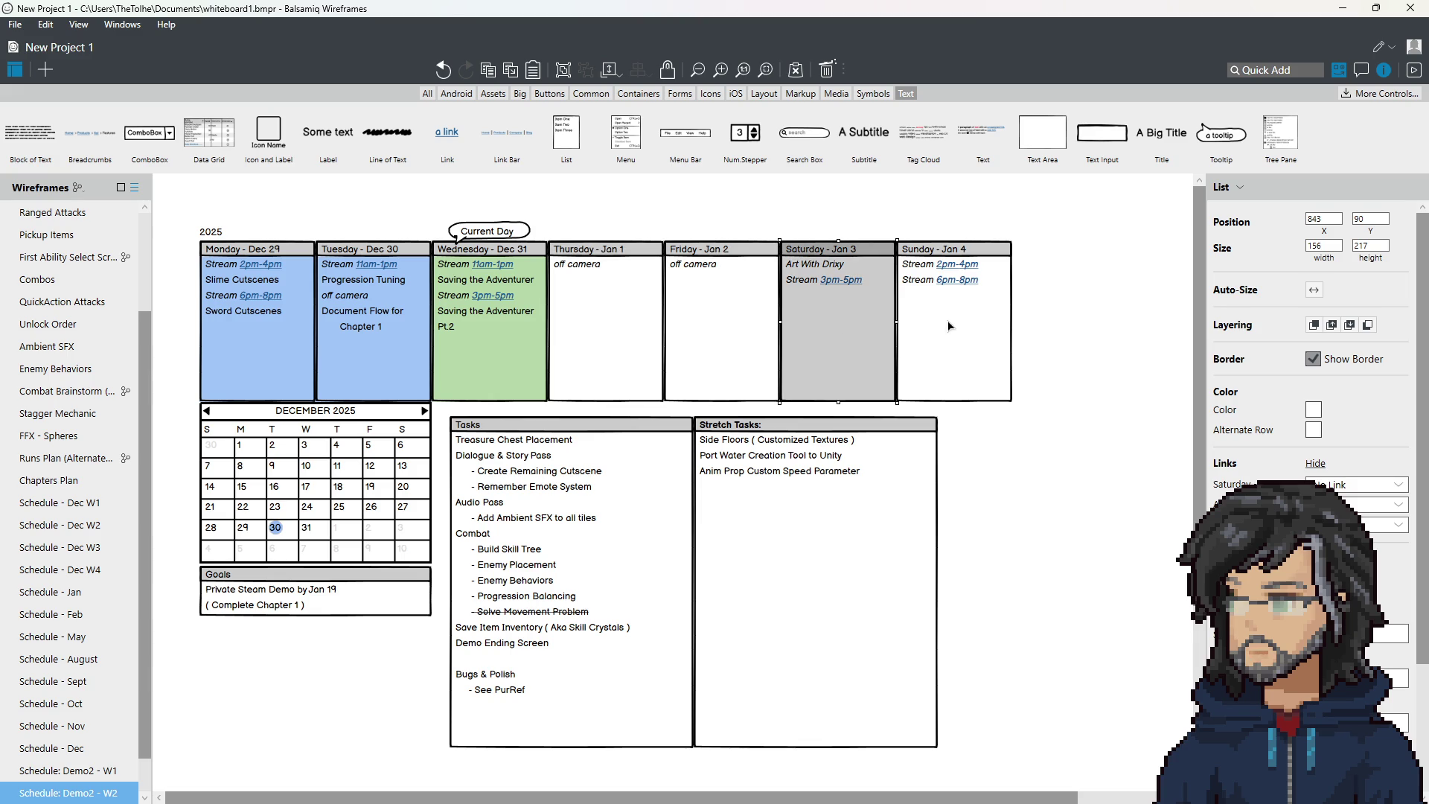
click(947, 343)
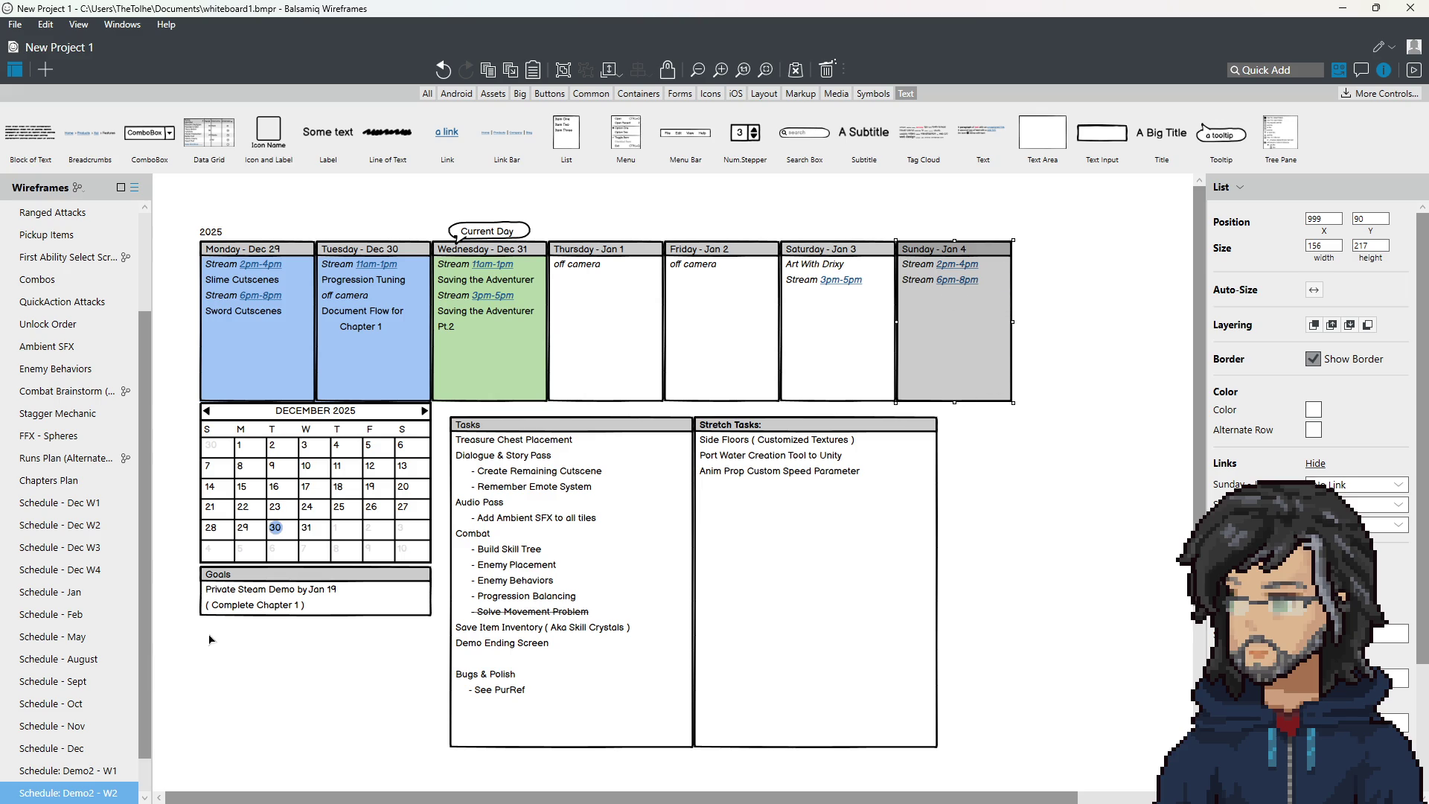
Compare with the Demo2 - W1 schedule, return to Demo2 - W2, and minimize Balsamiq.
click(112, 770)
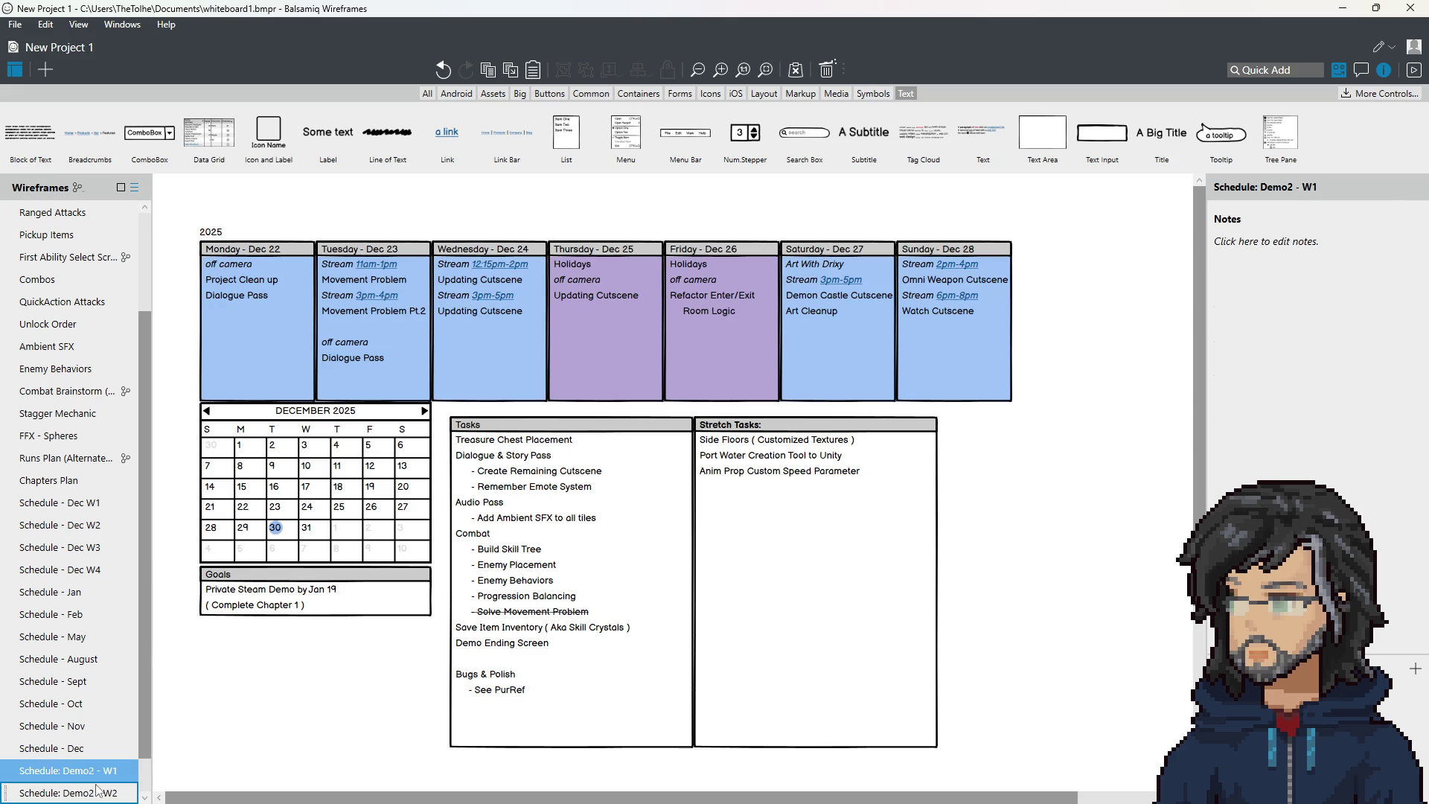
click(97, 791)
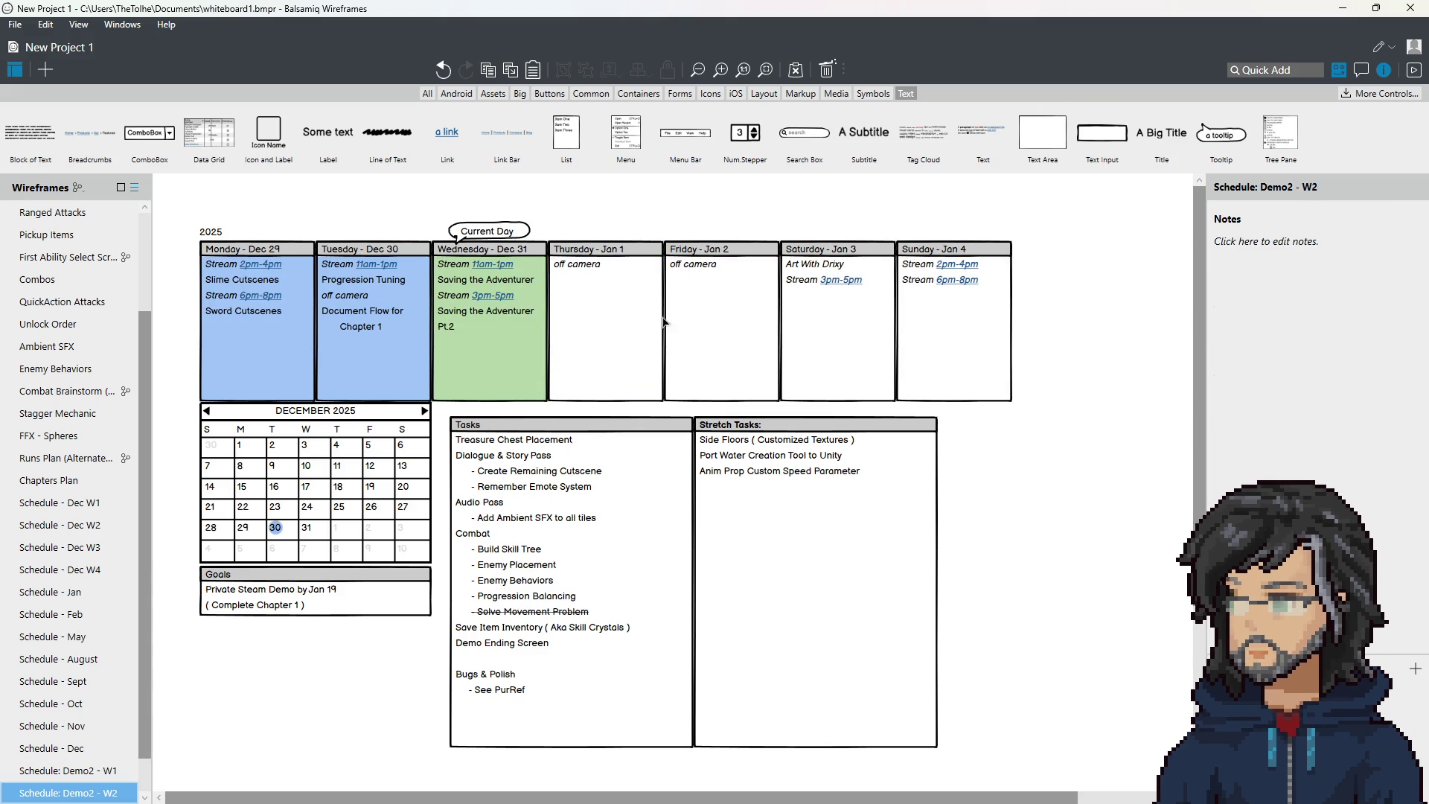
click(1347, 10)
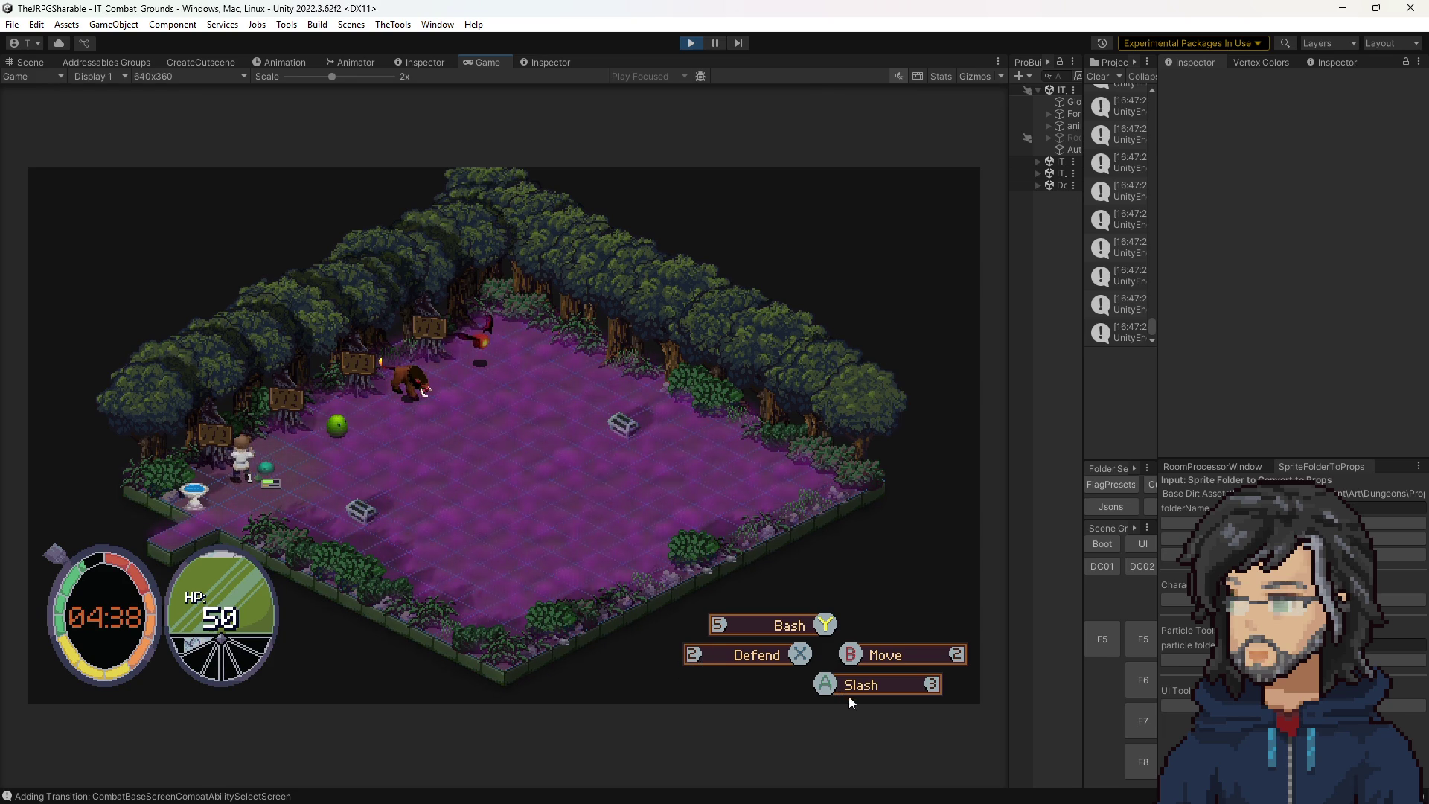
Defend against the boar's attacks, then attack and slash it while standing adjacent.
key(2)
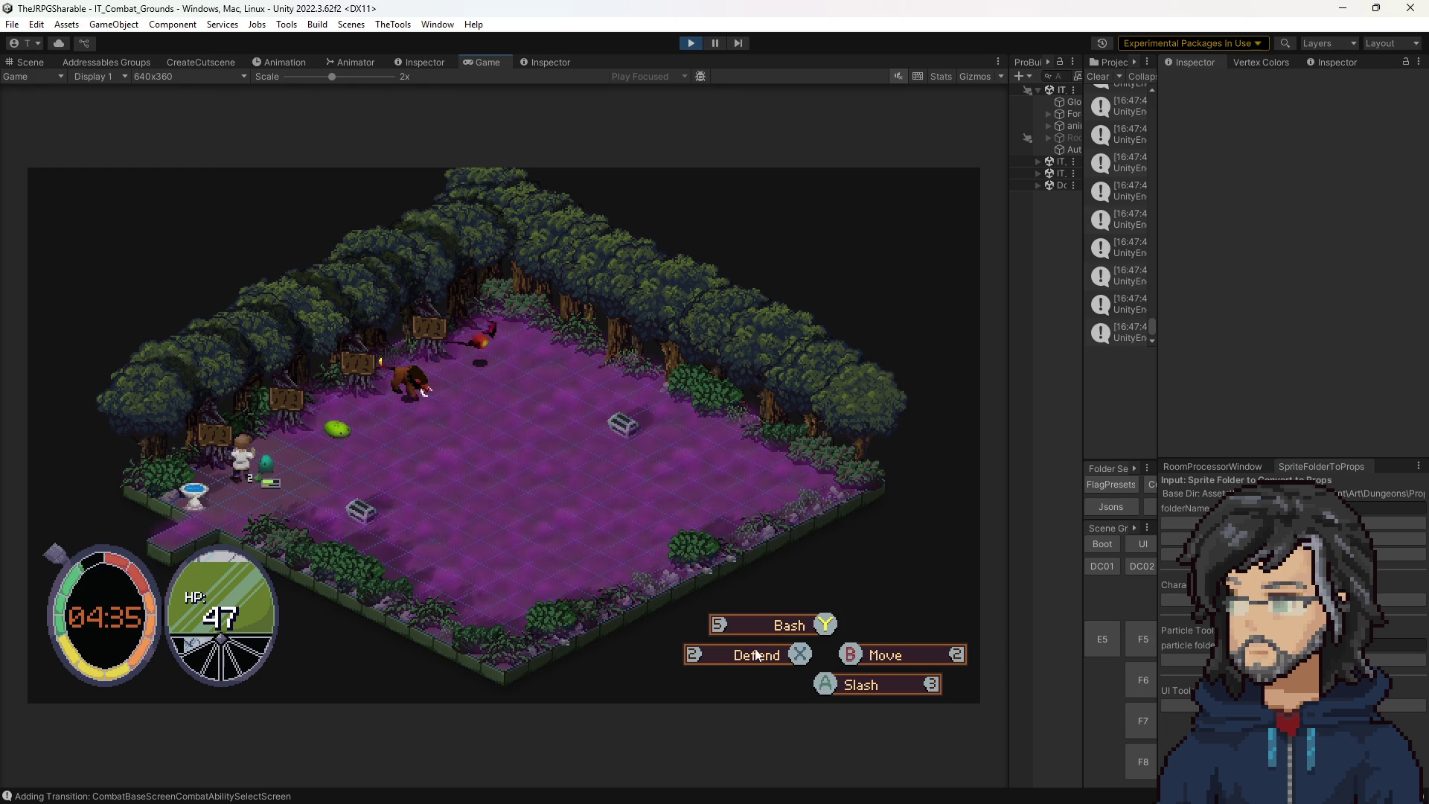
key(x)
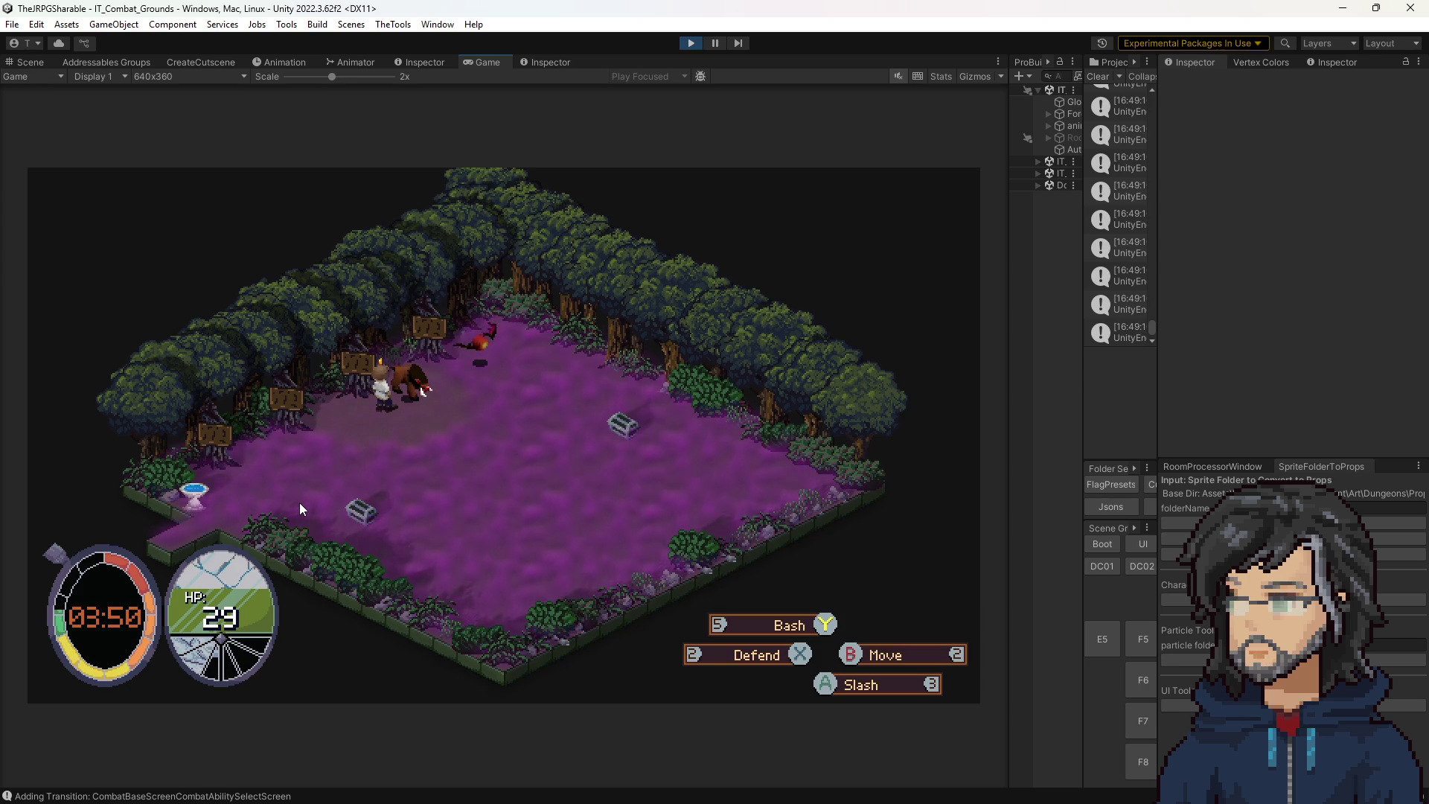
key(space)
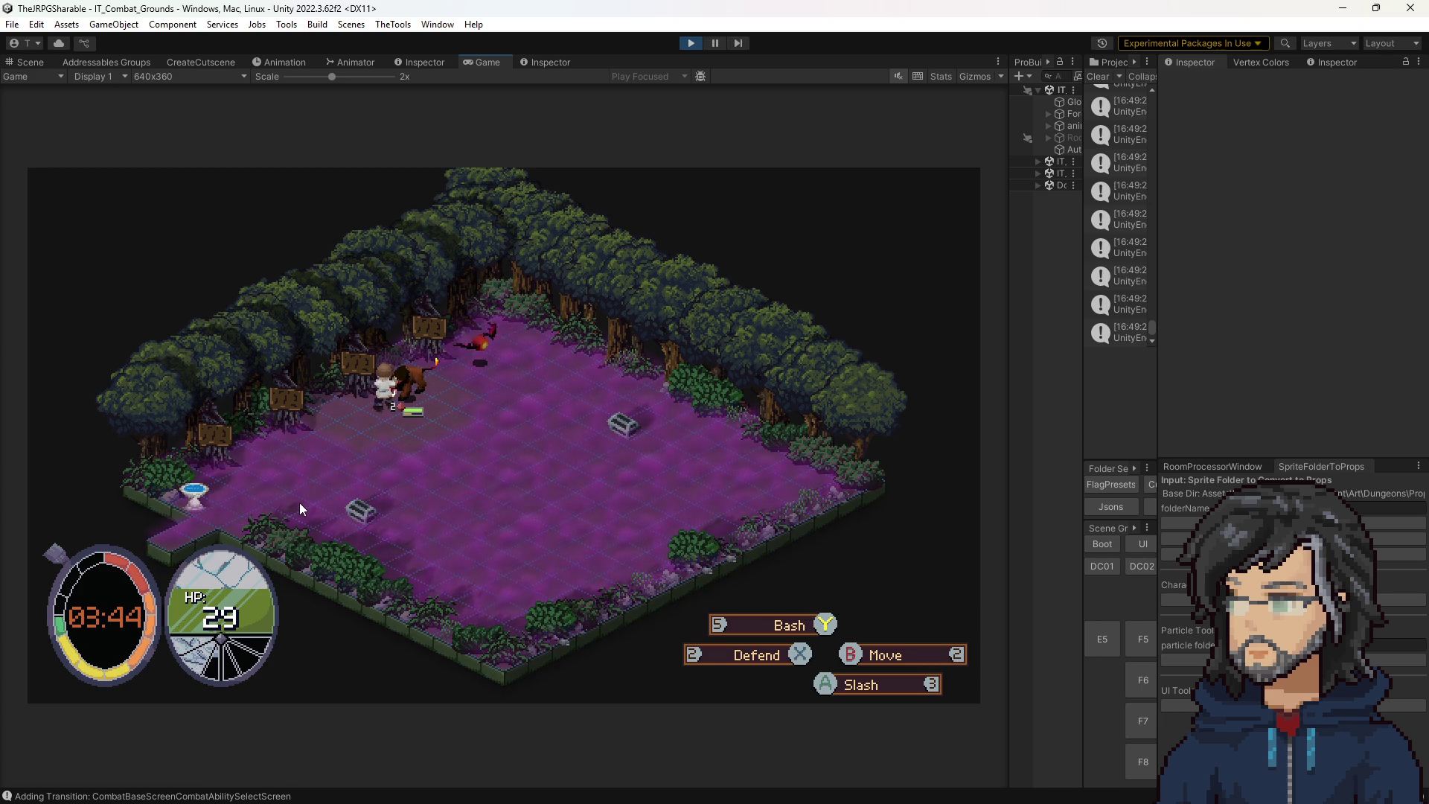
key(x)
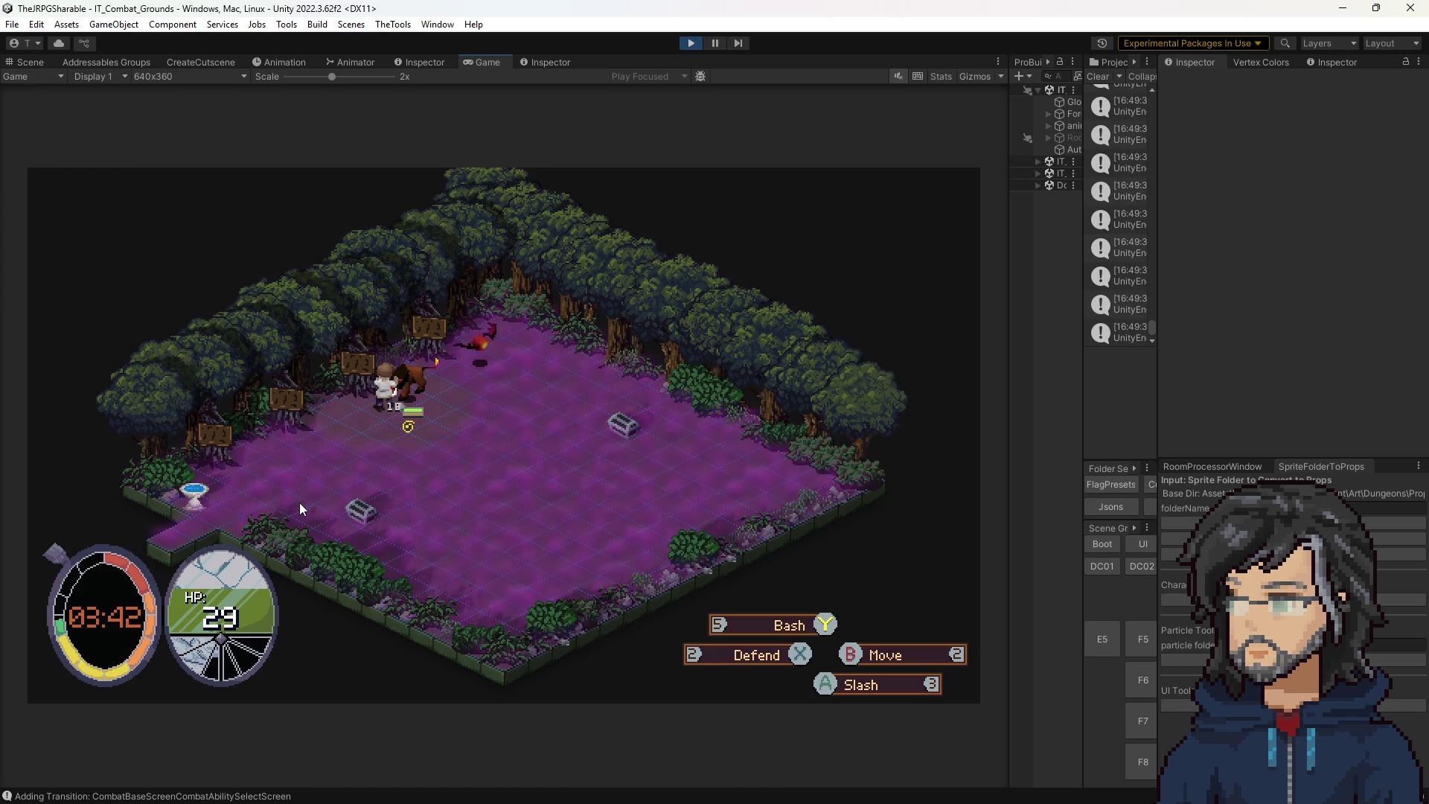
key(e)
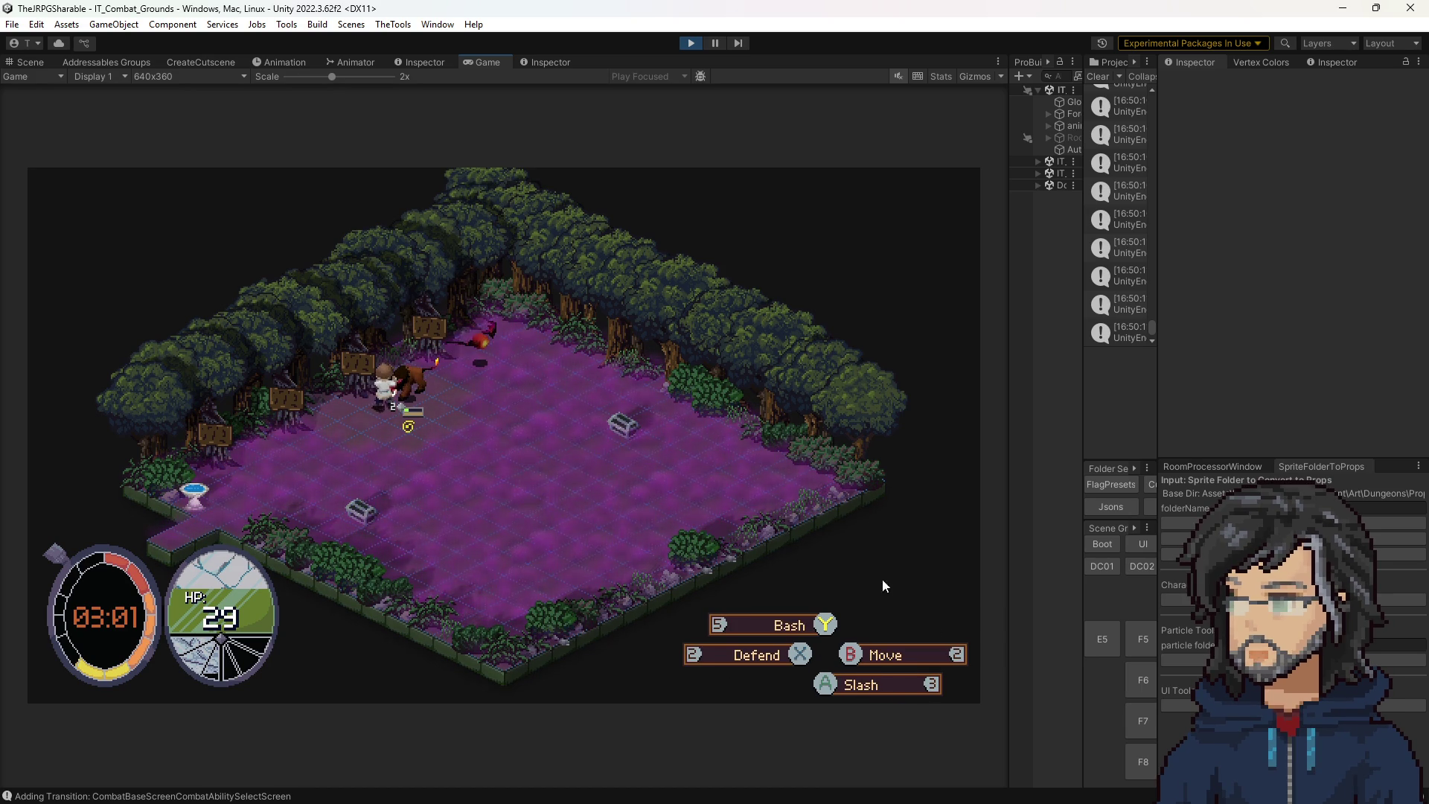
Attack with Bash and VemonSlash, then open the VemonSlash skill tree at Unlock Bash V2.
key(space)
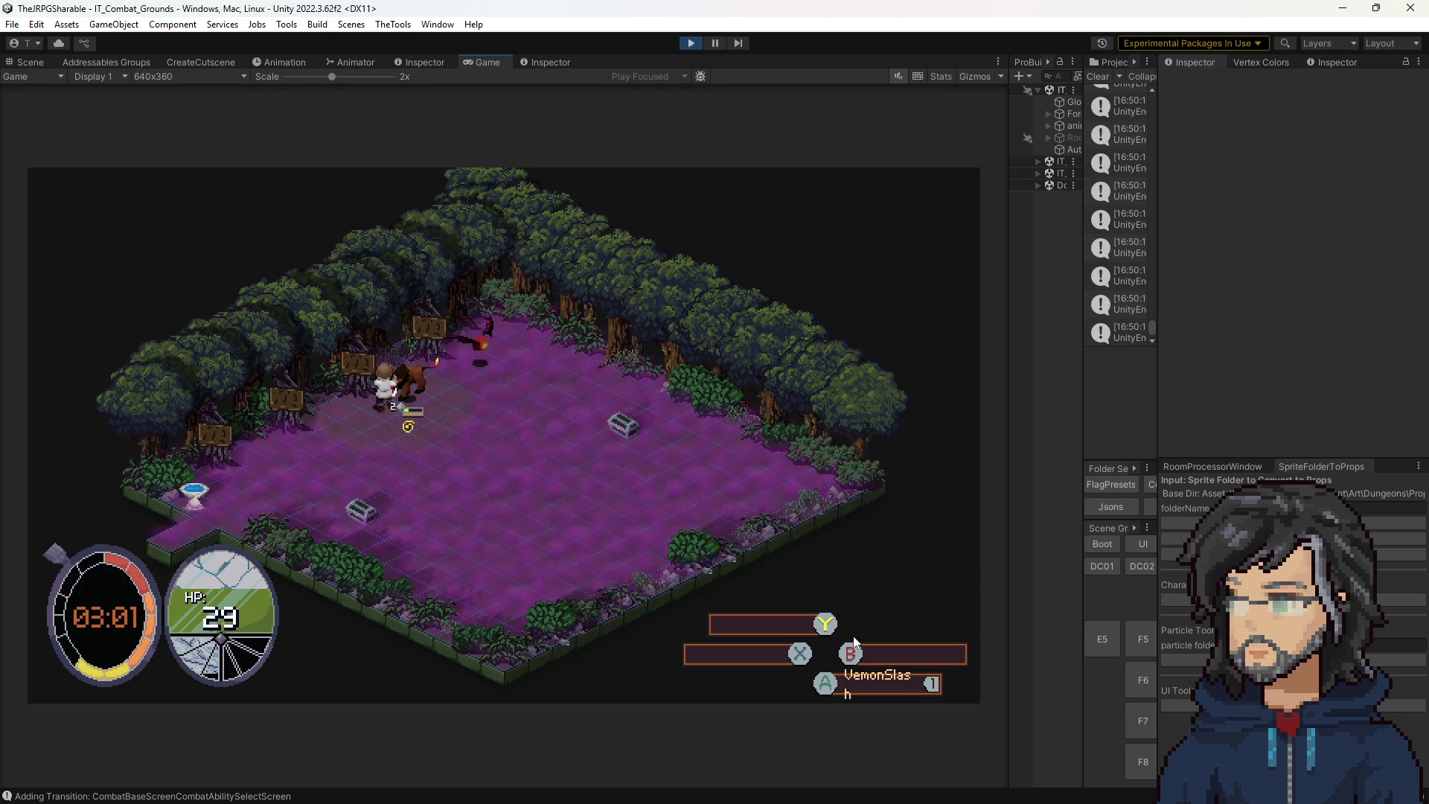
key(Escape)
key(Return)
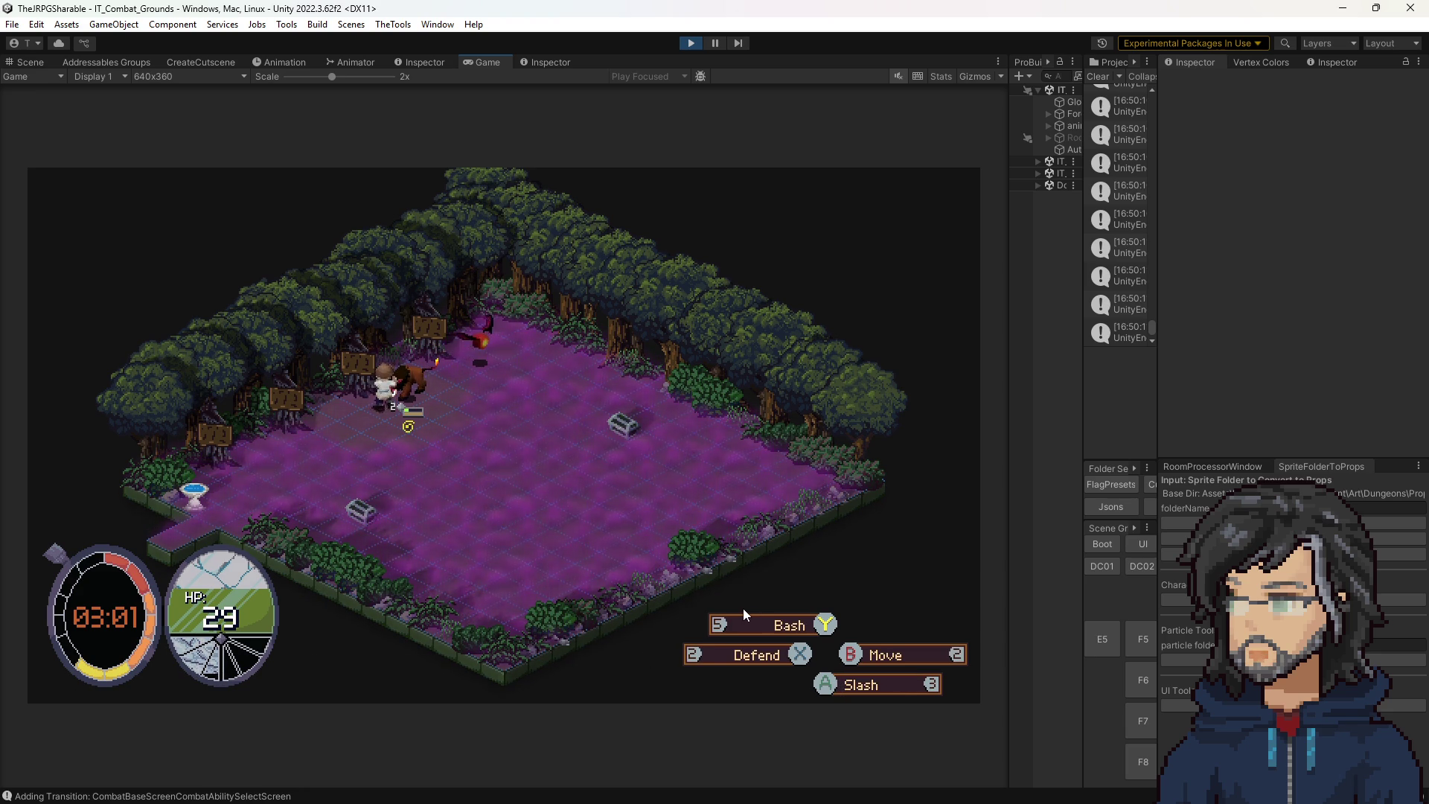
key(y)
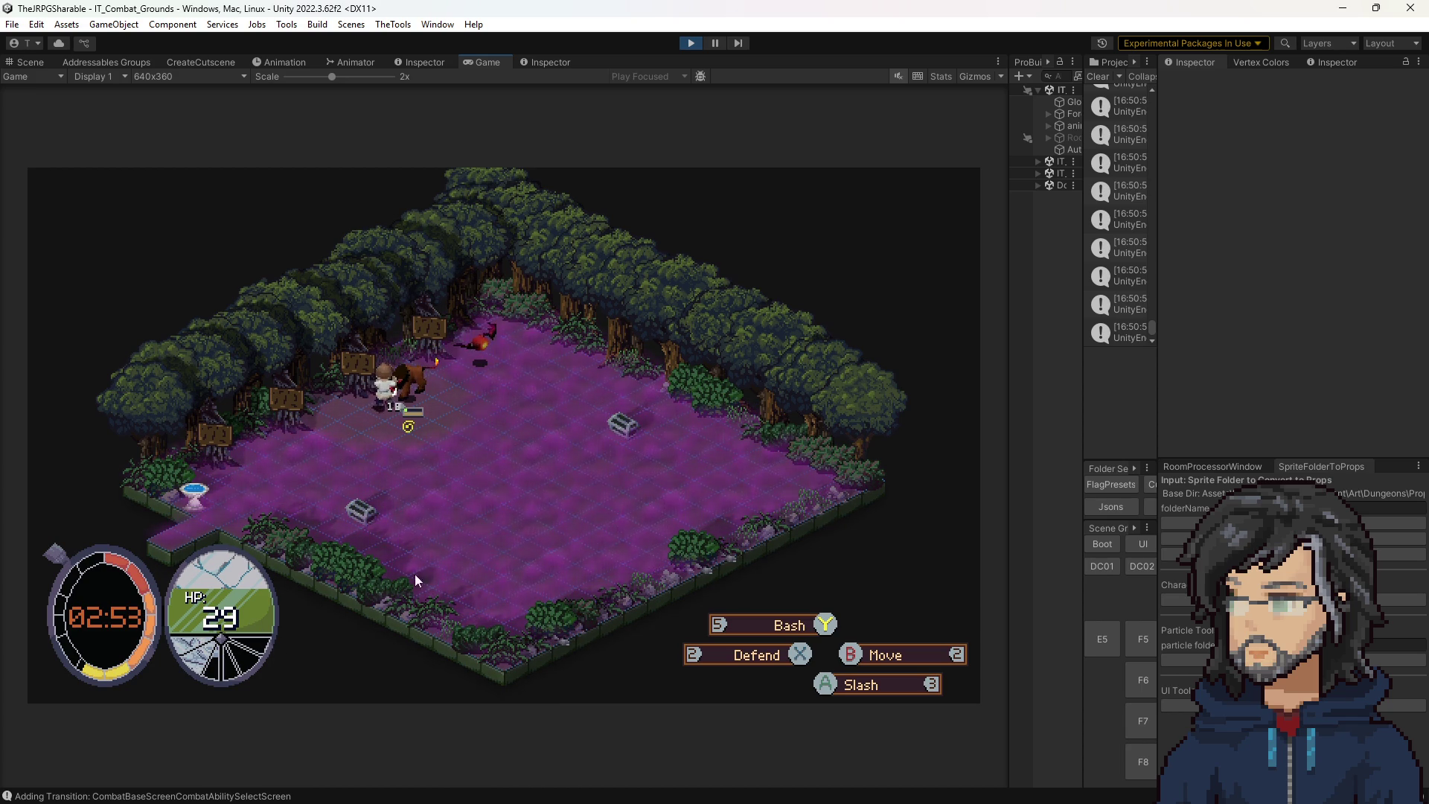
key(space)
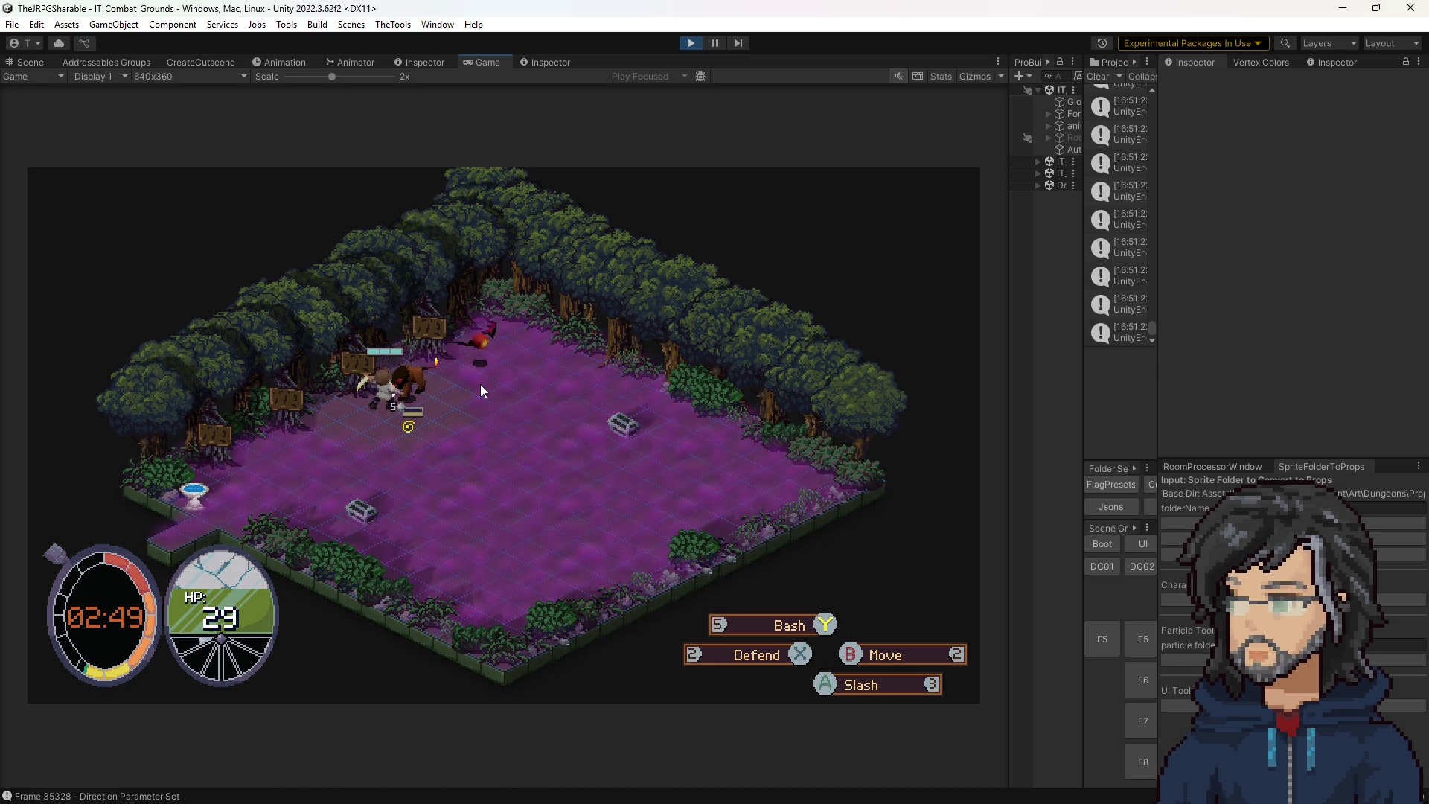
key(Tab)
key(Right)
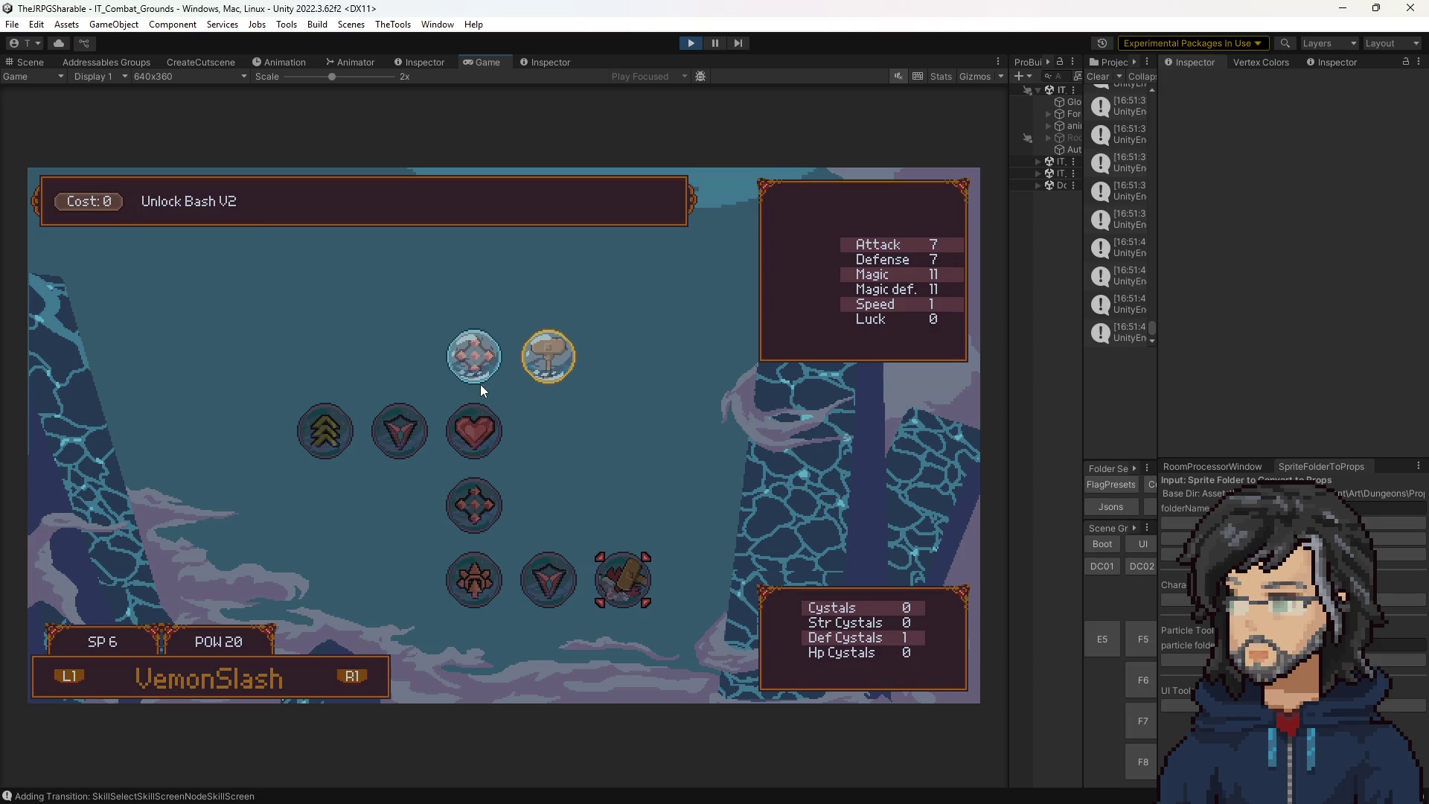
Leave the skill tree, walk the hero up-right, and attack a target with VemonSlash.
key(Escape)
key(Escape)
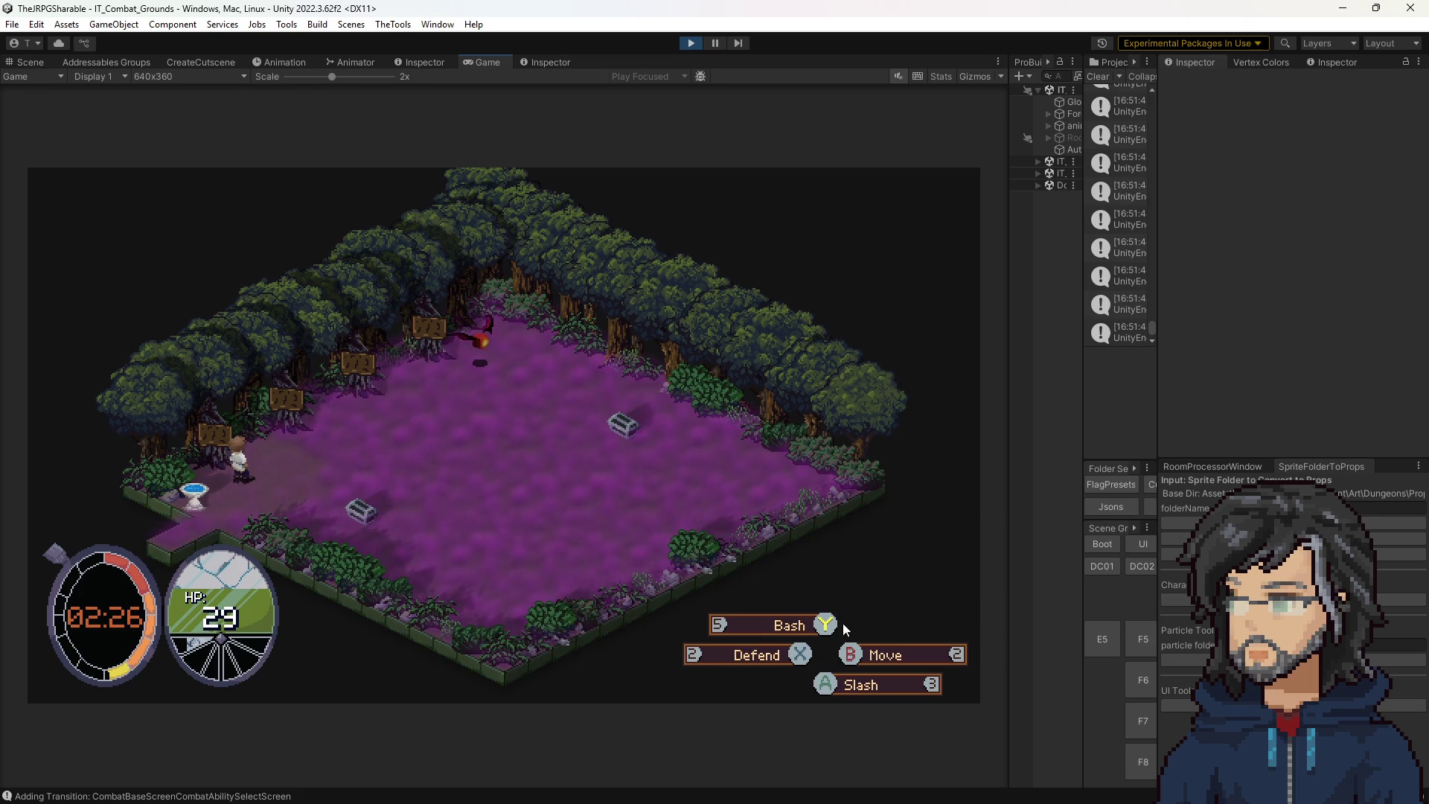
key(Up)
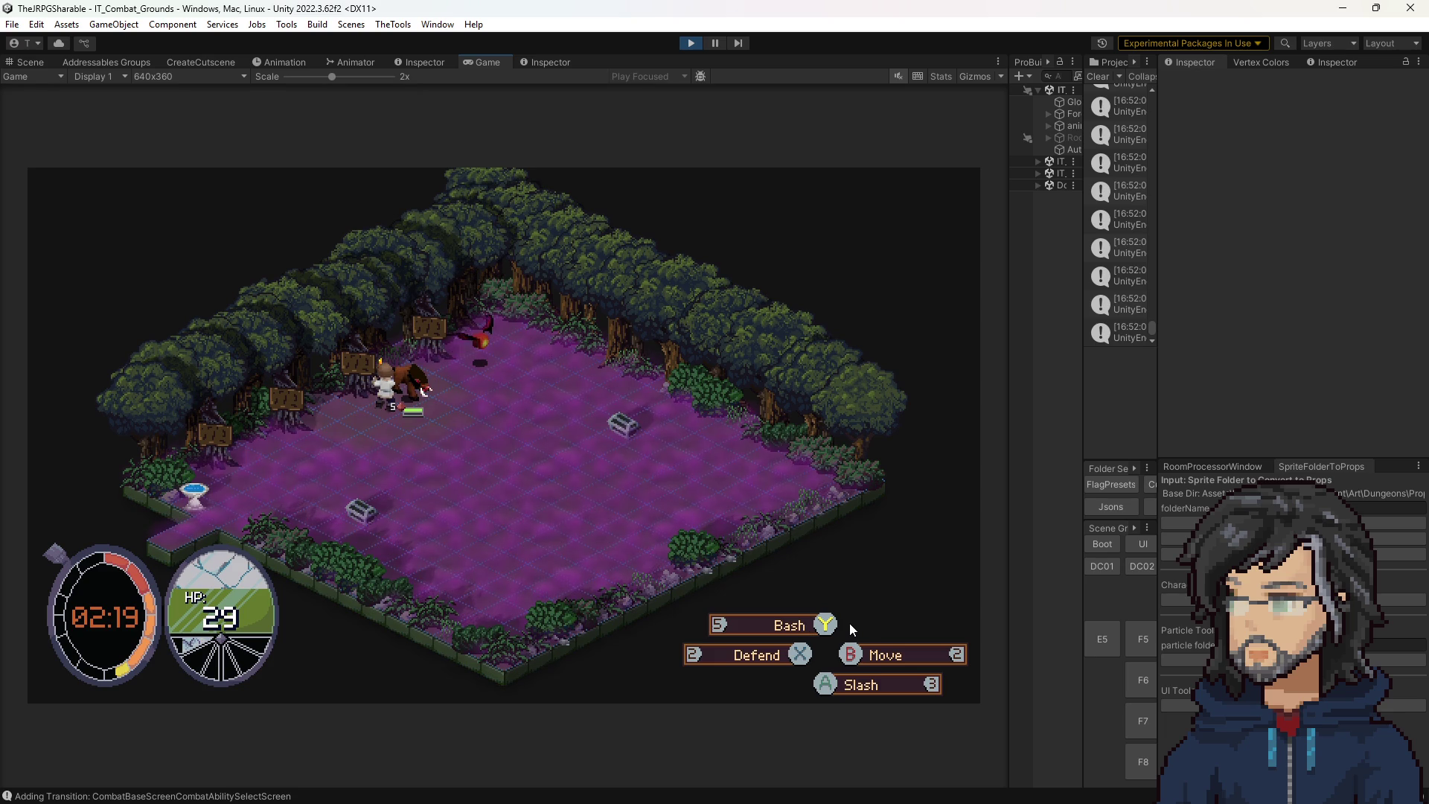
click(774, 625)
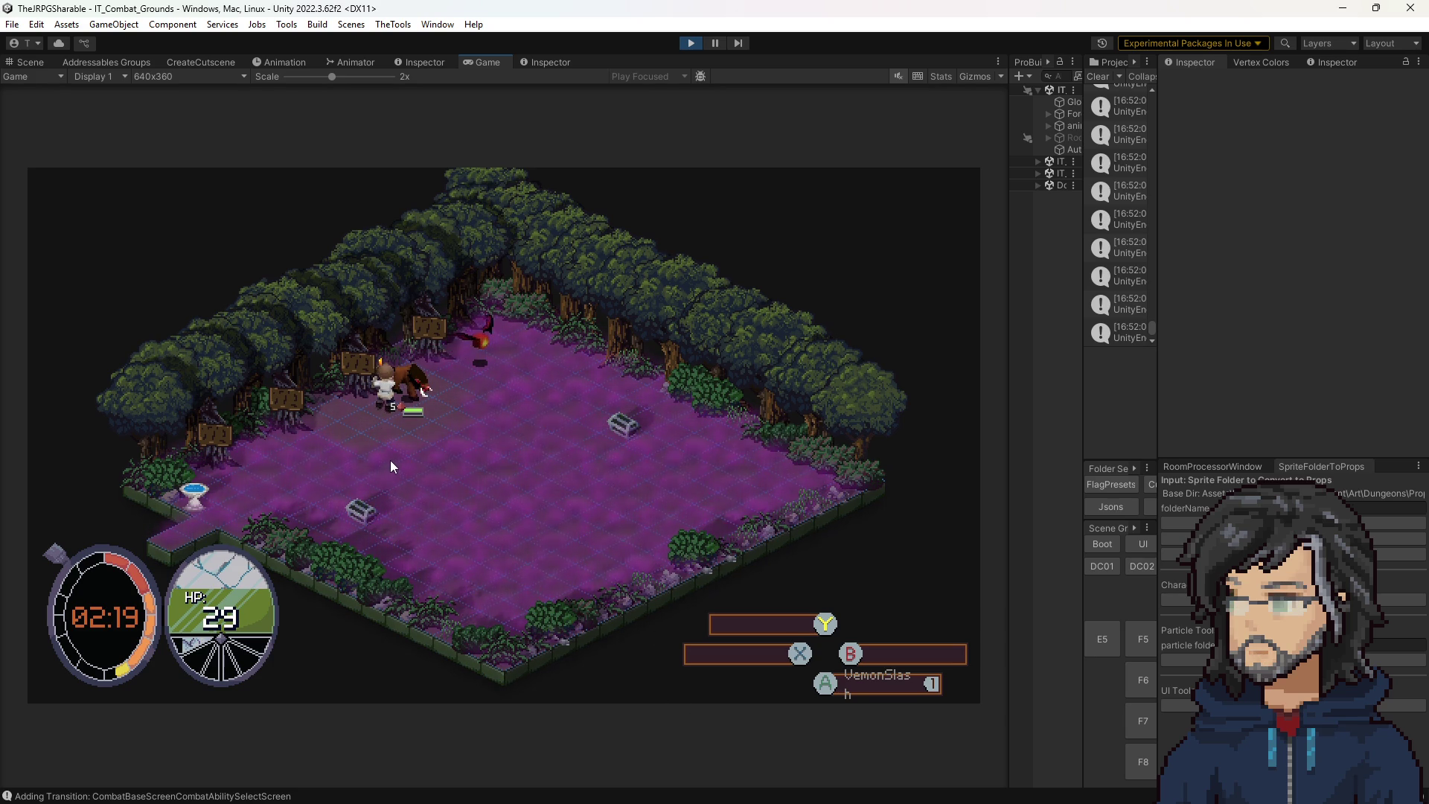
key(Escape)
key(Return)
key(Escape)
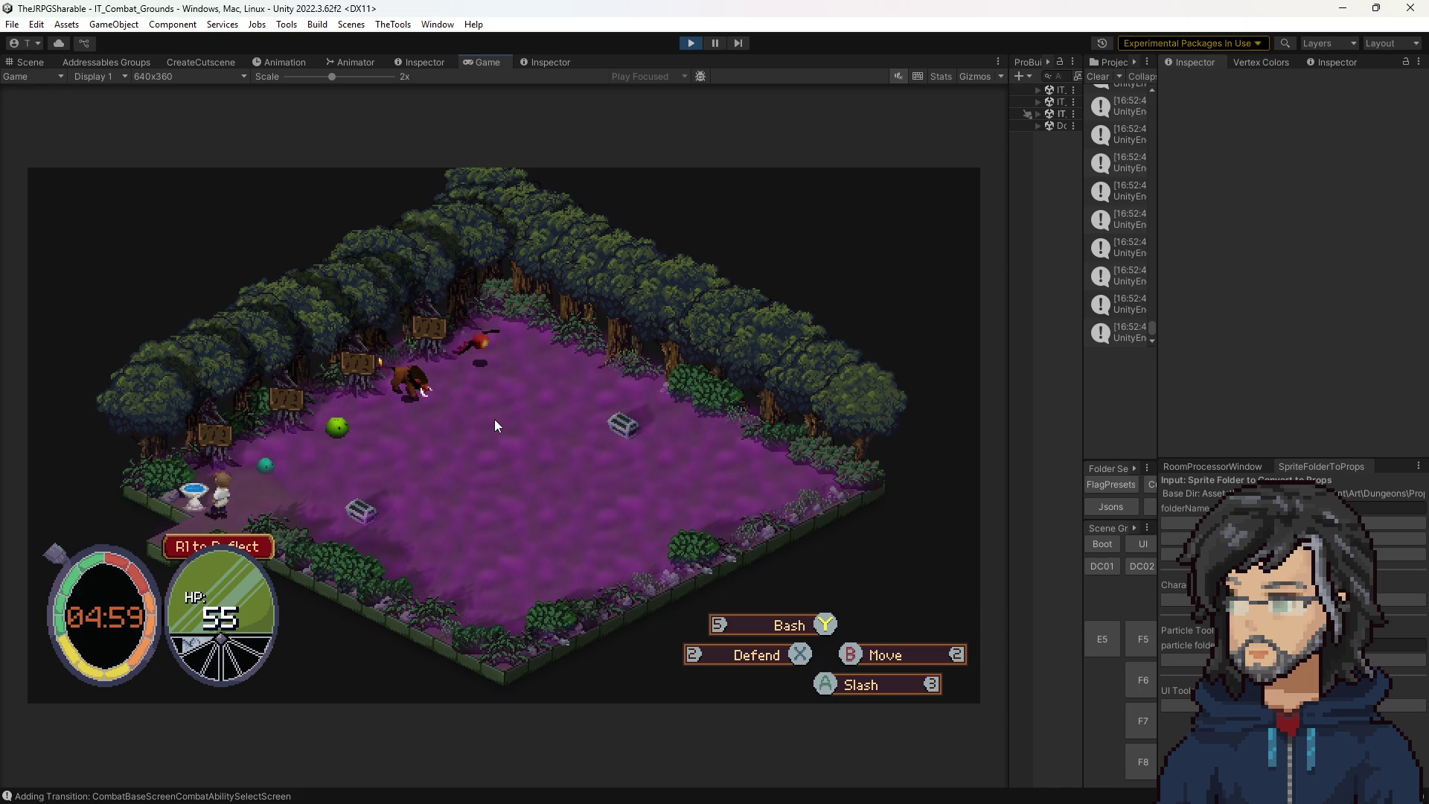
Check the Slash tree's Increase Strength by 1 node, then walk up and swing at the boar.
key(Return)
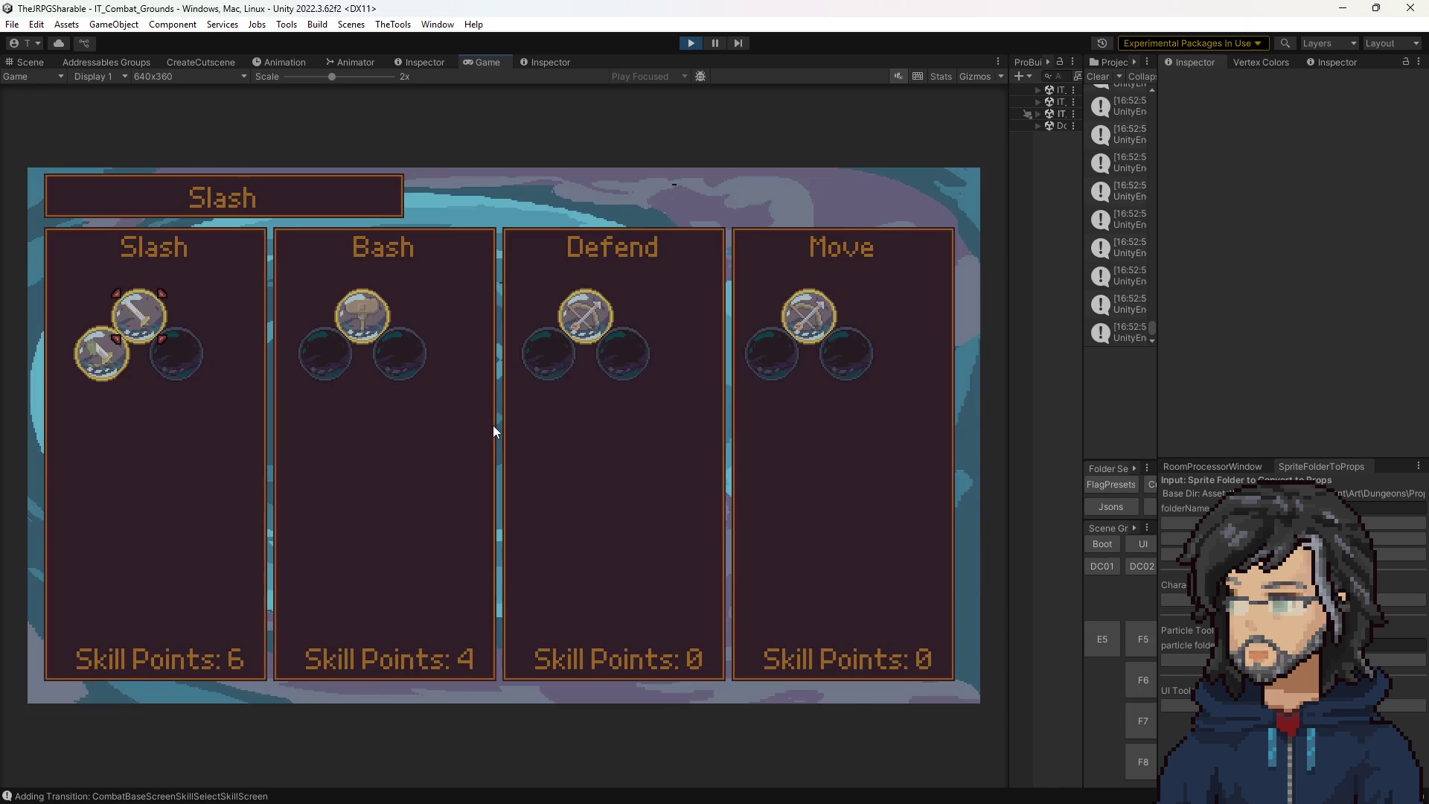
key(Return)
key(Right)
key(Right)
key(Up)
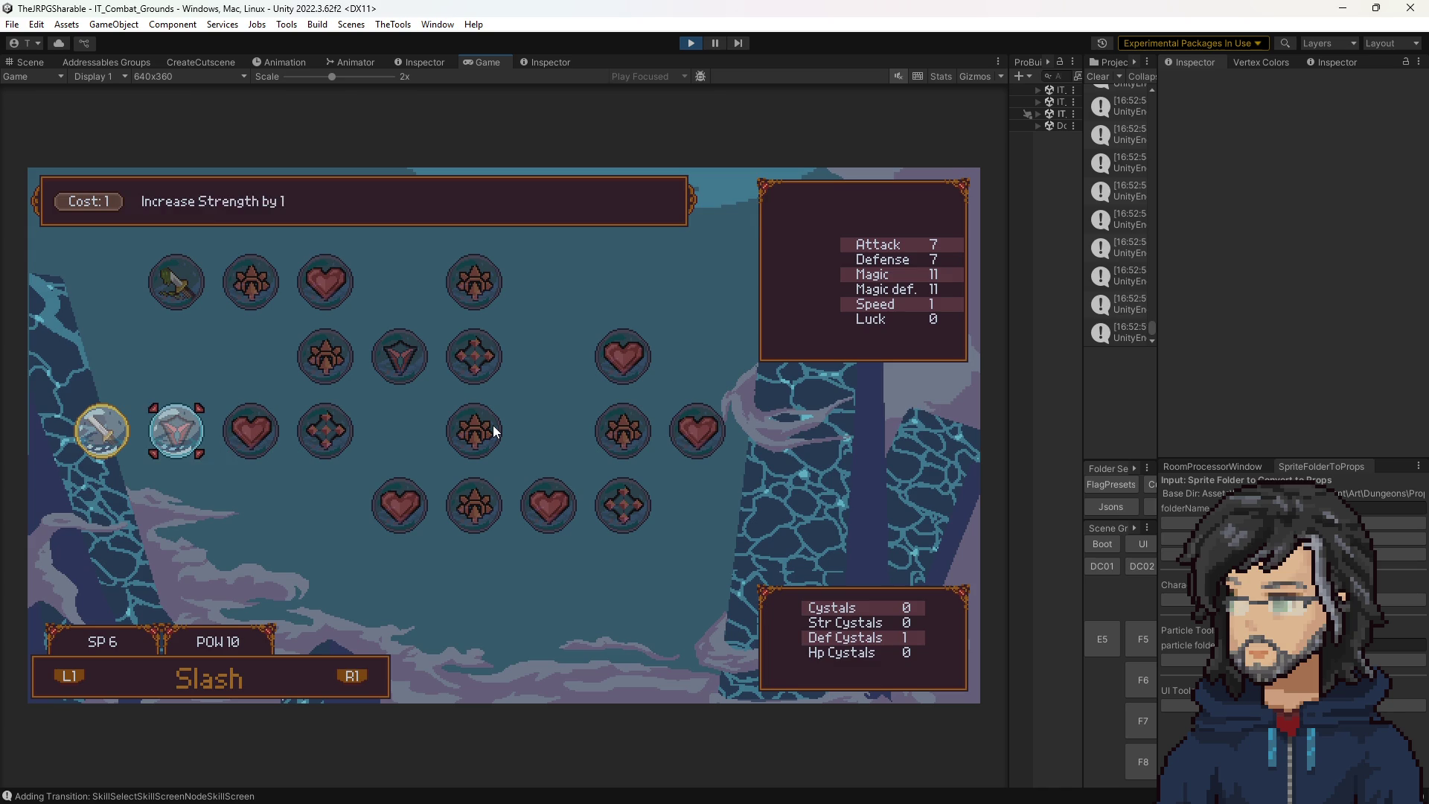
key(Escape)
key(Escape)
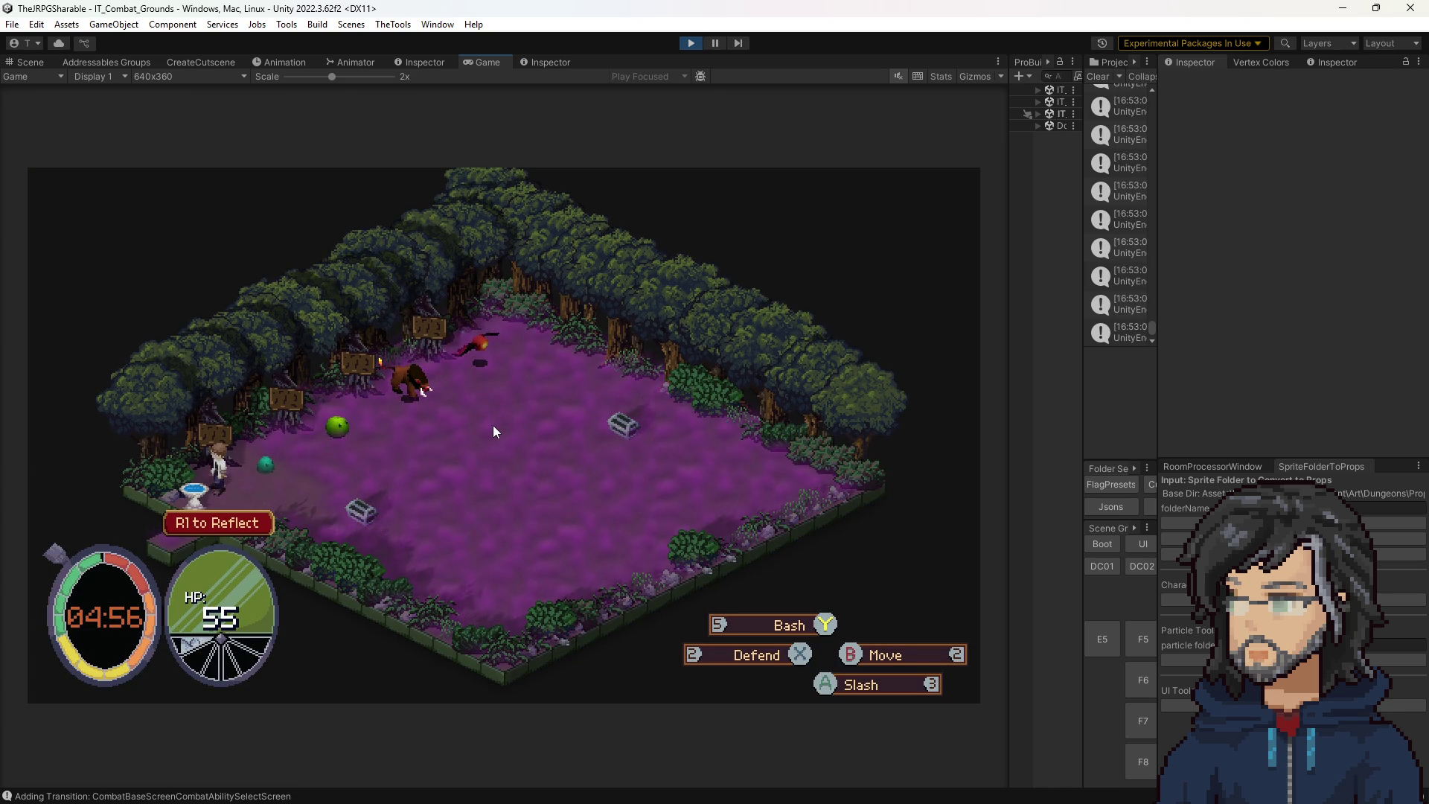
key(w)
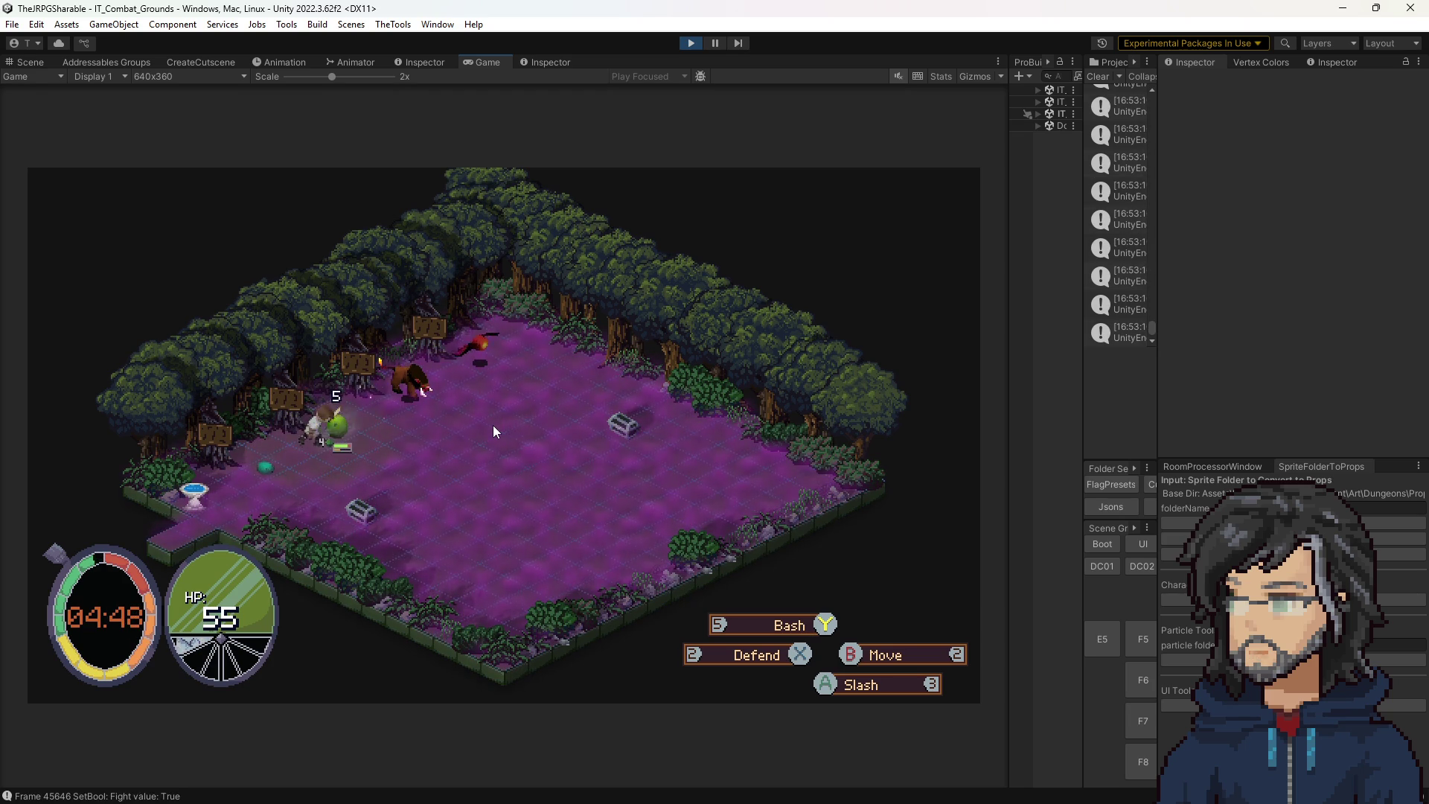
key(space)
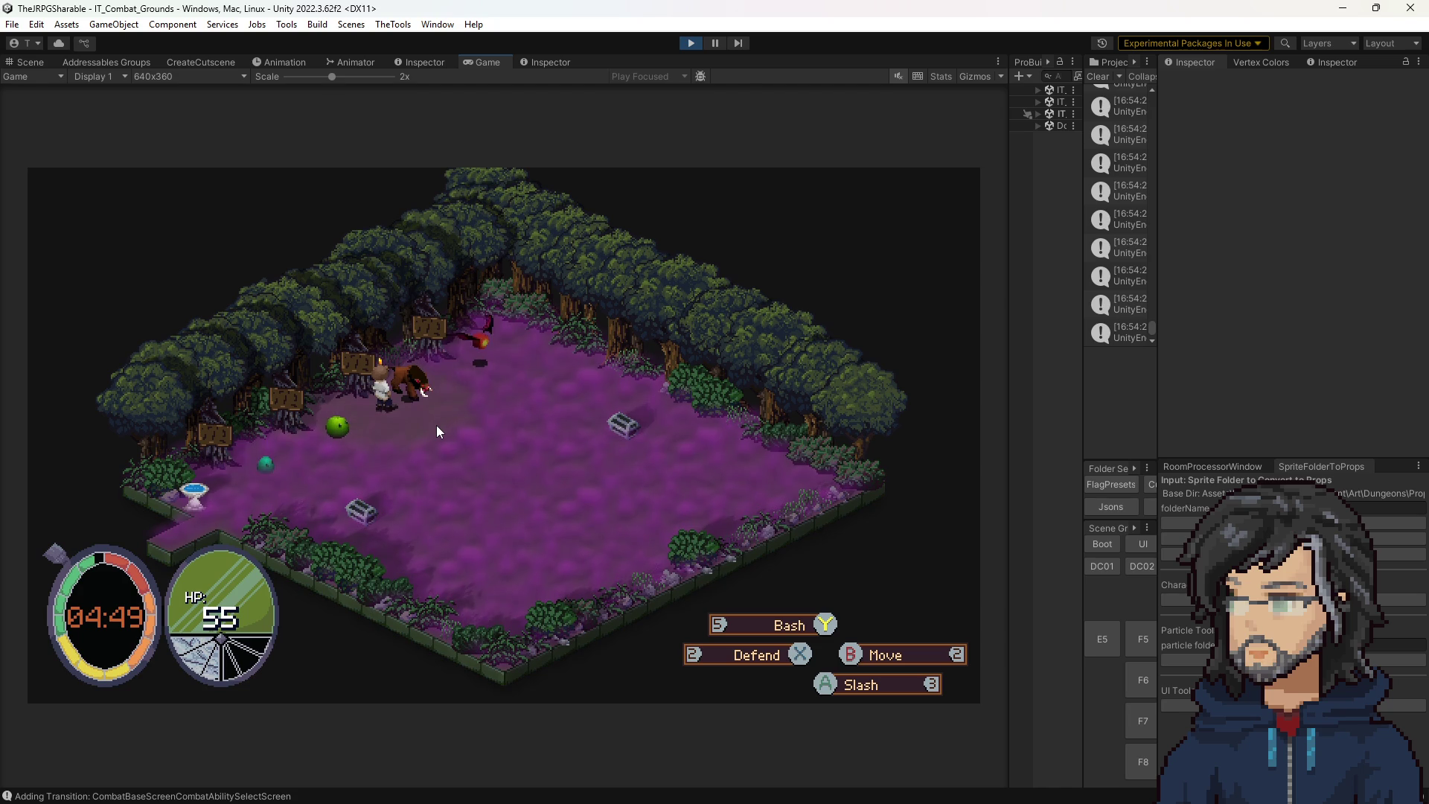
Walk toward the boar, slash it, reposition, defend, then stop the play test.
key(d)
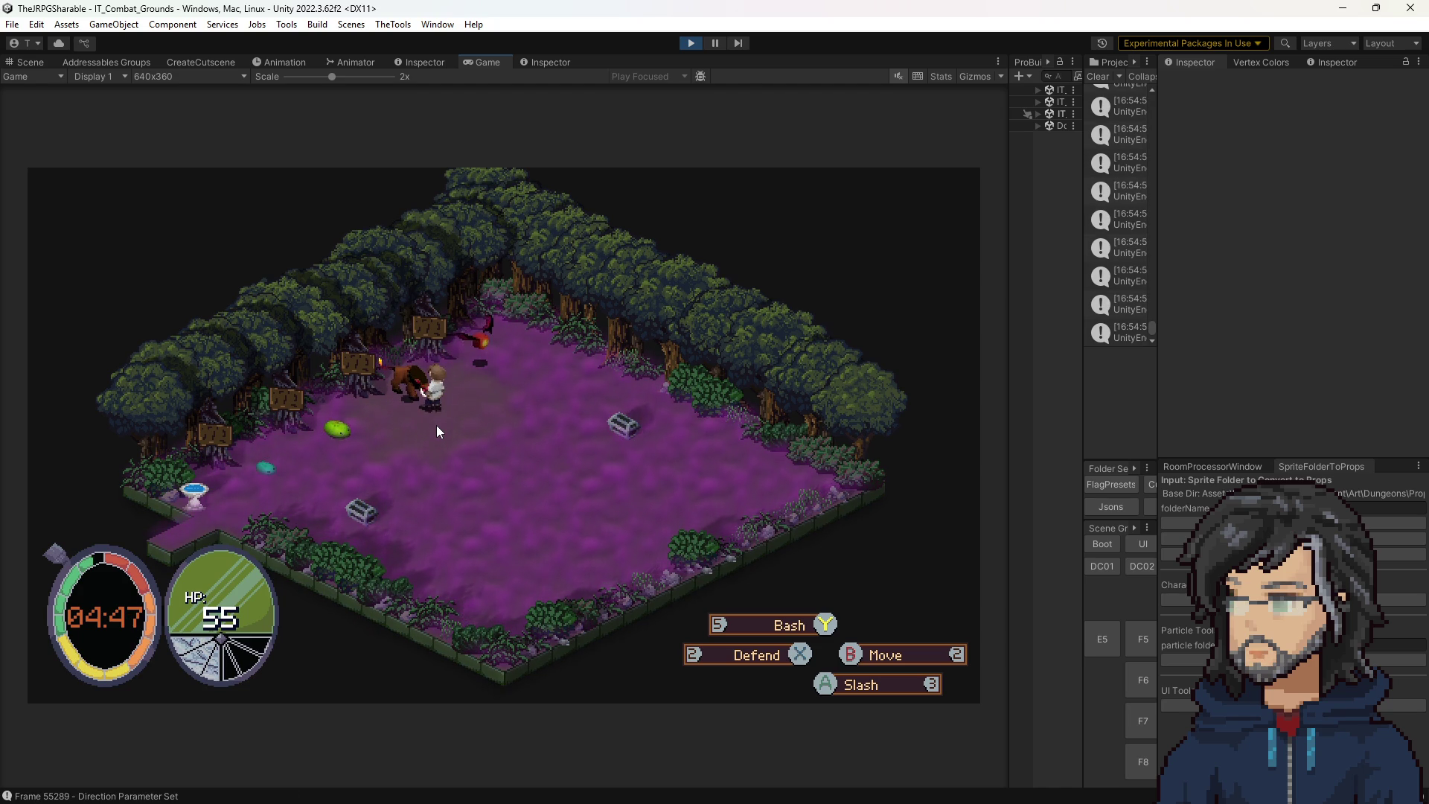
key(j)
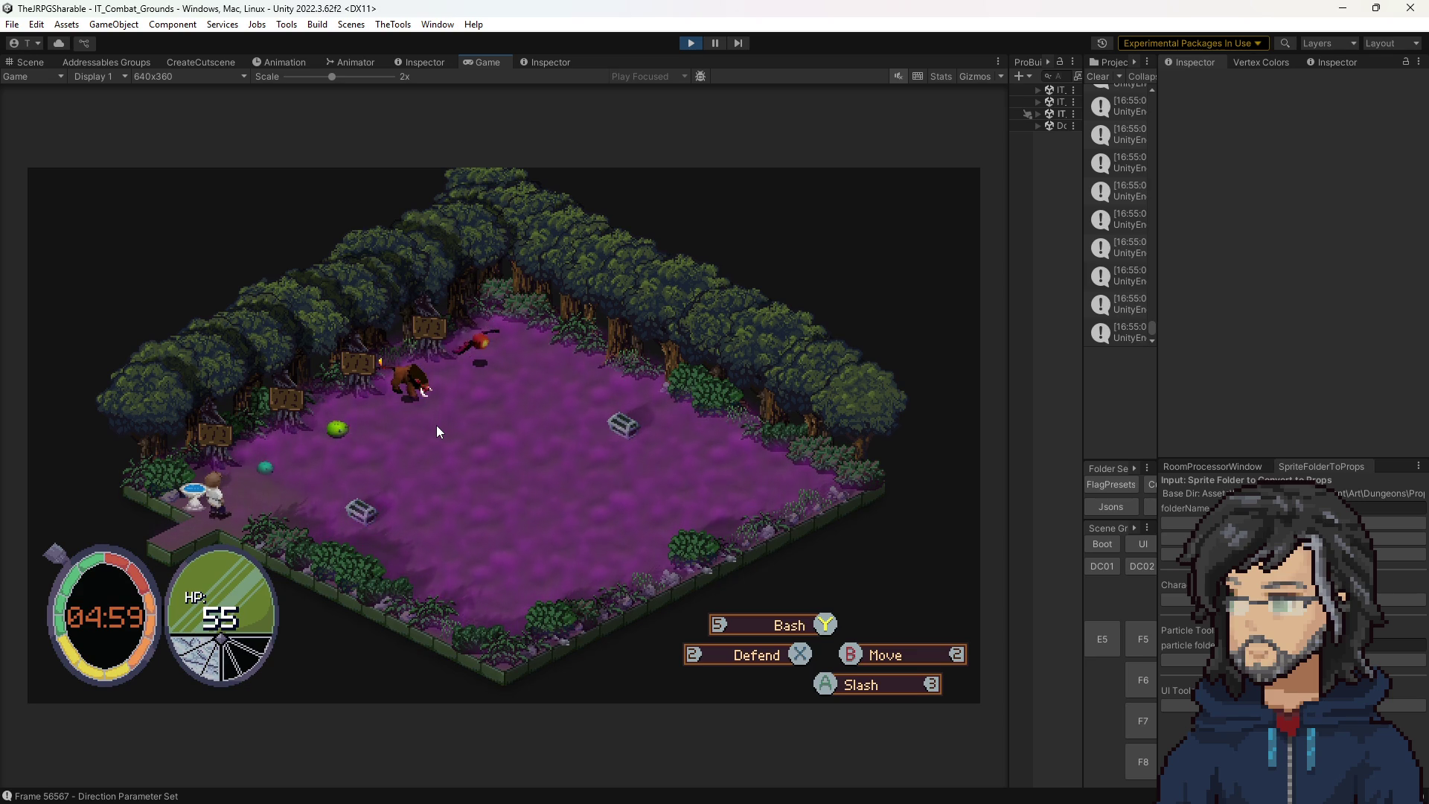
key(w)
key(w)
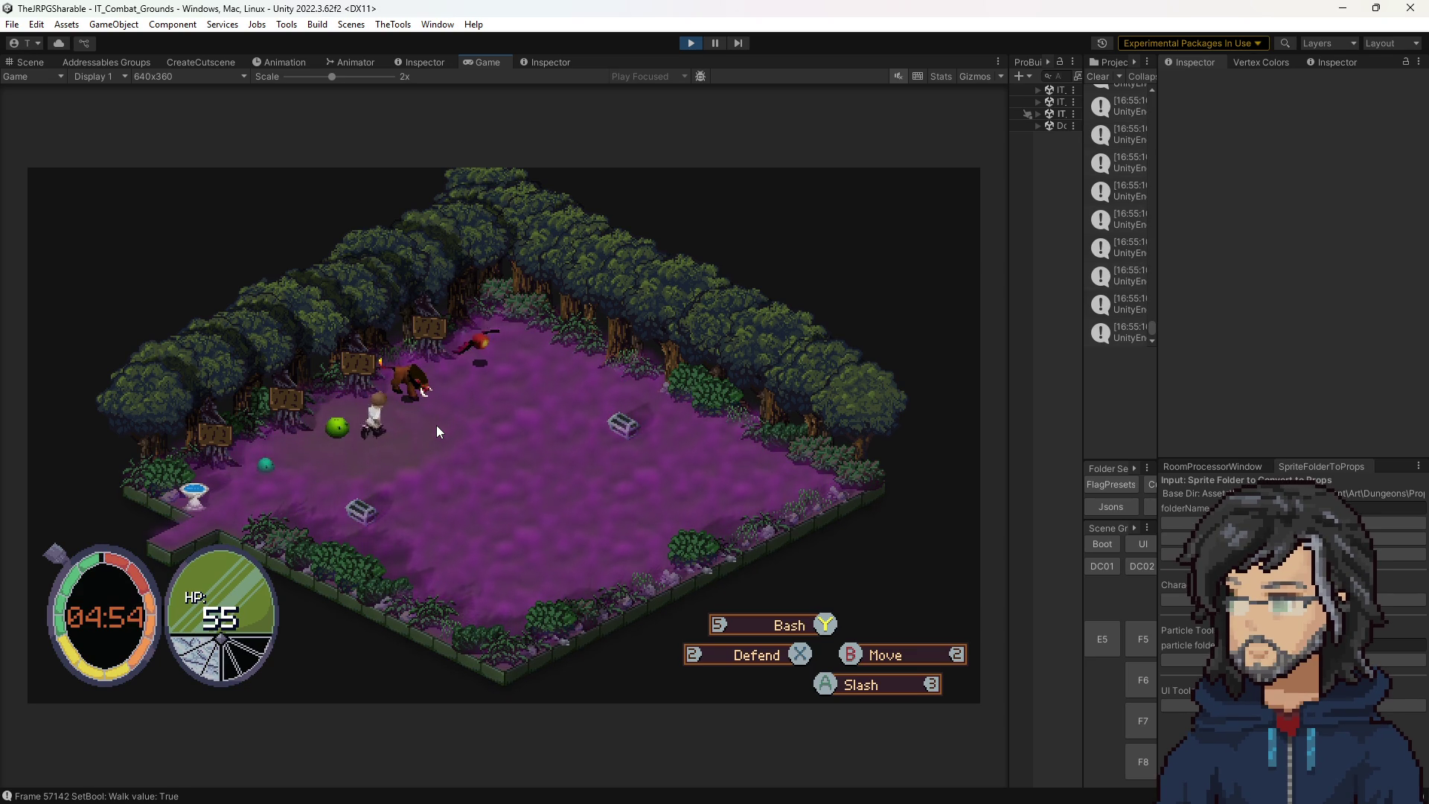
key(d)
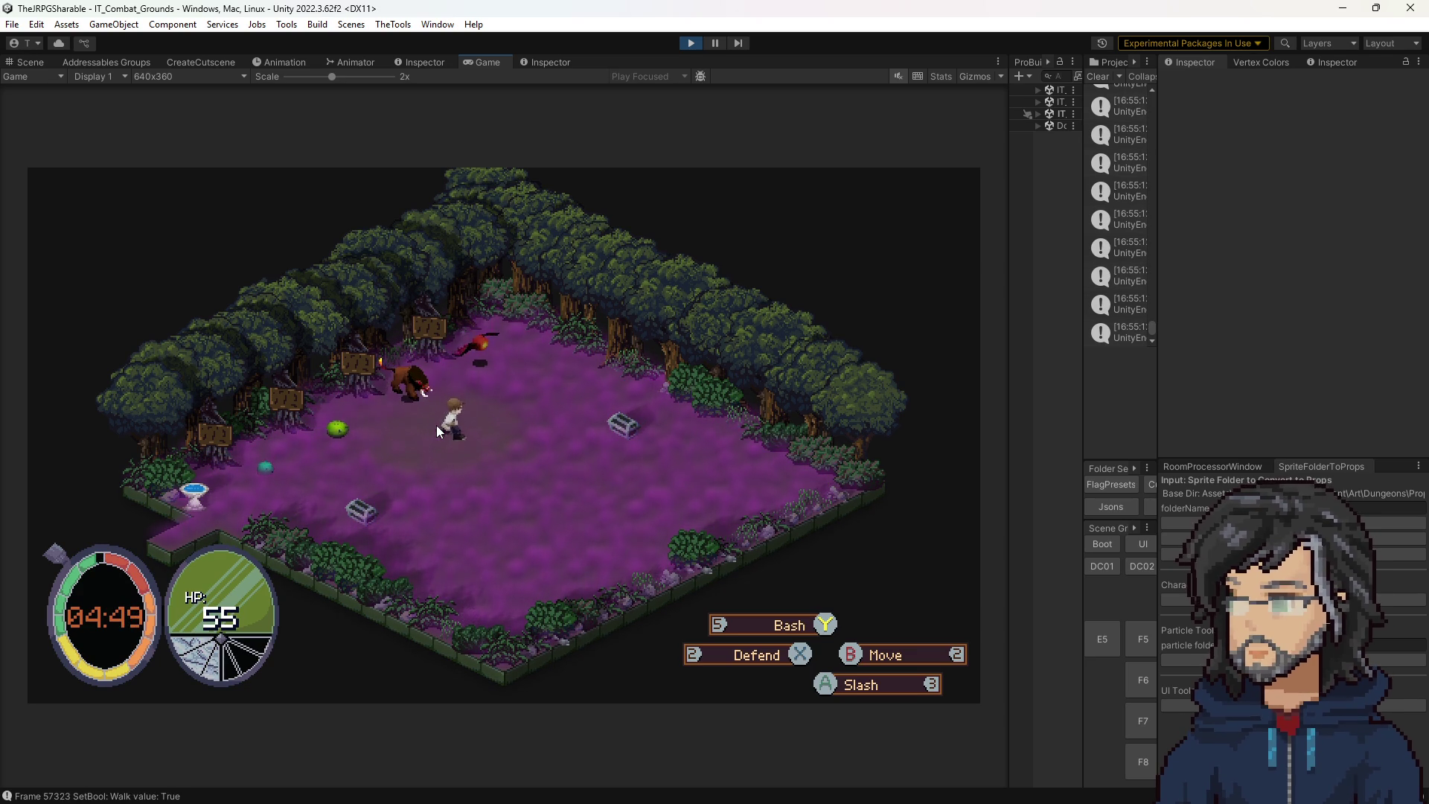
key(a)
key(a)
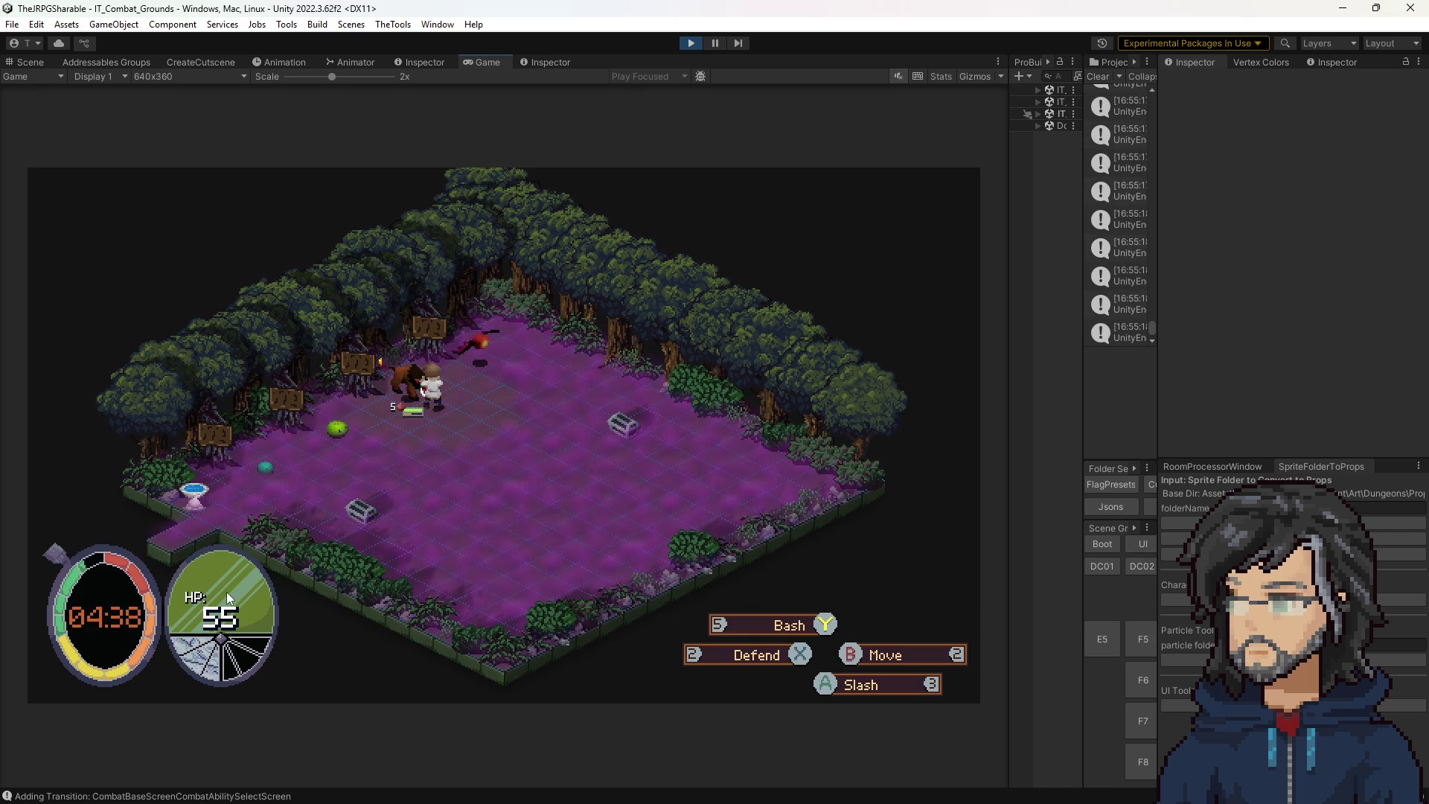
key(2)
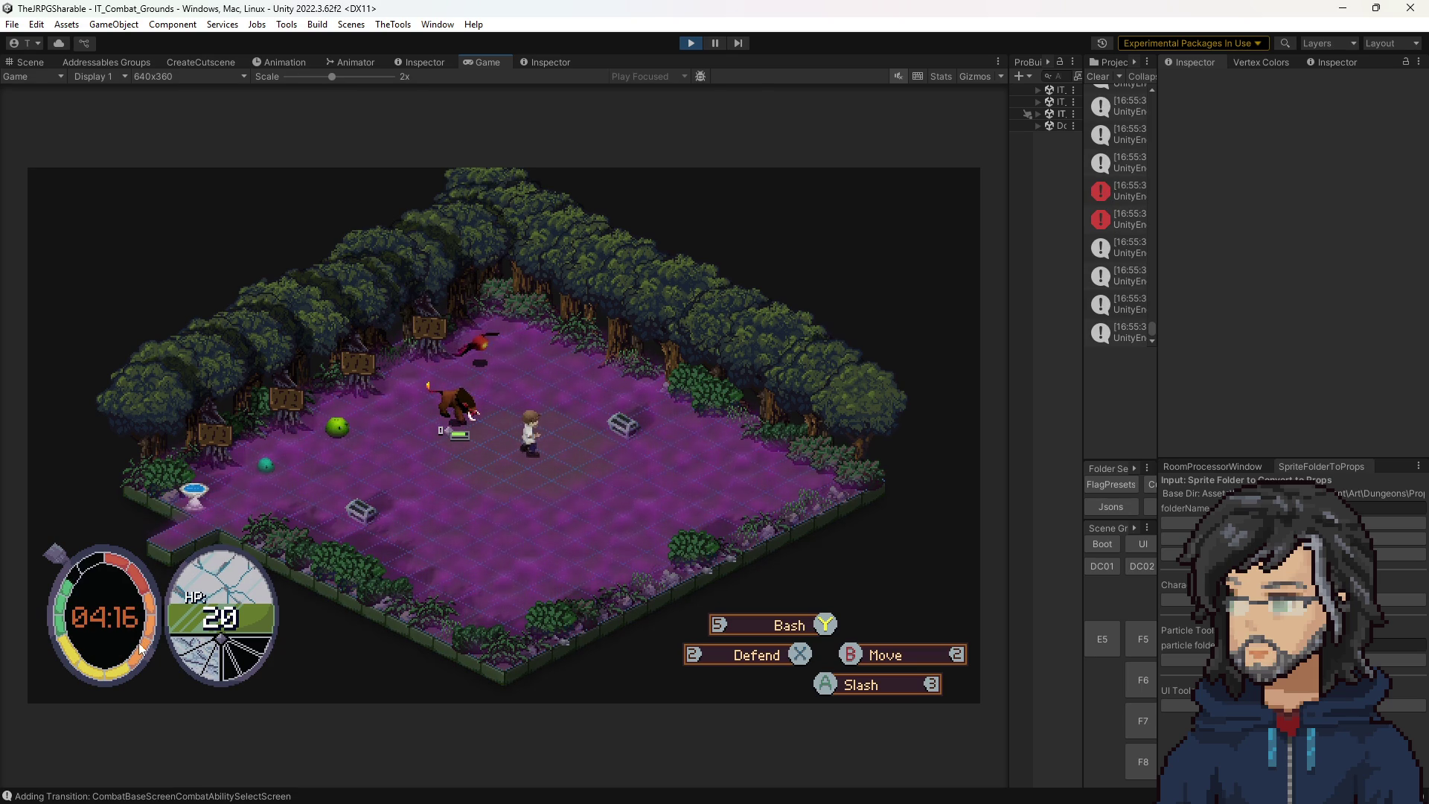
click(691, 43)
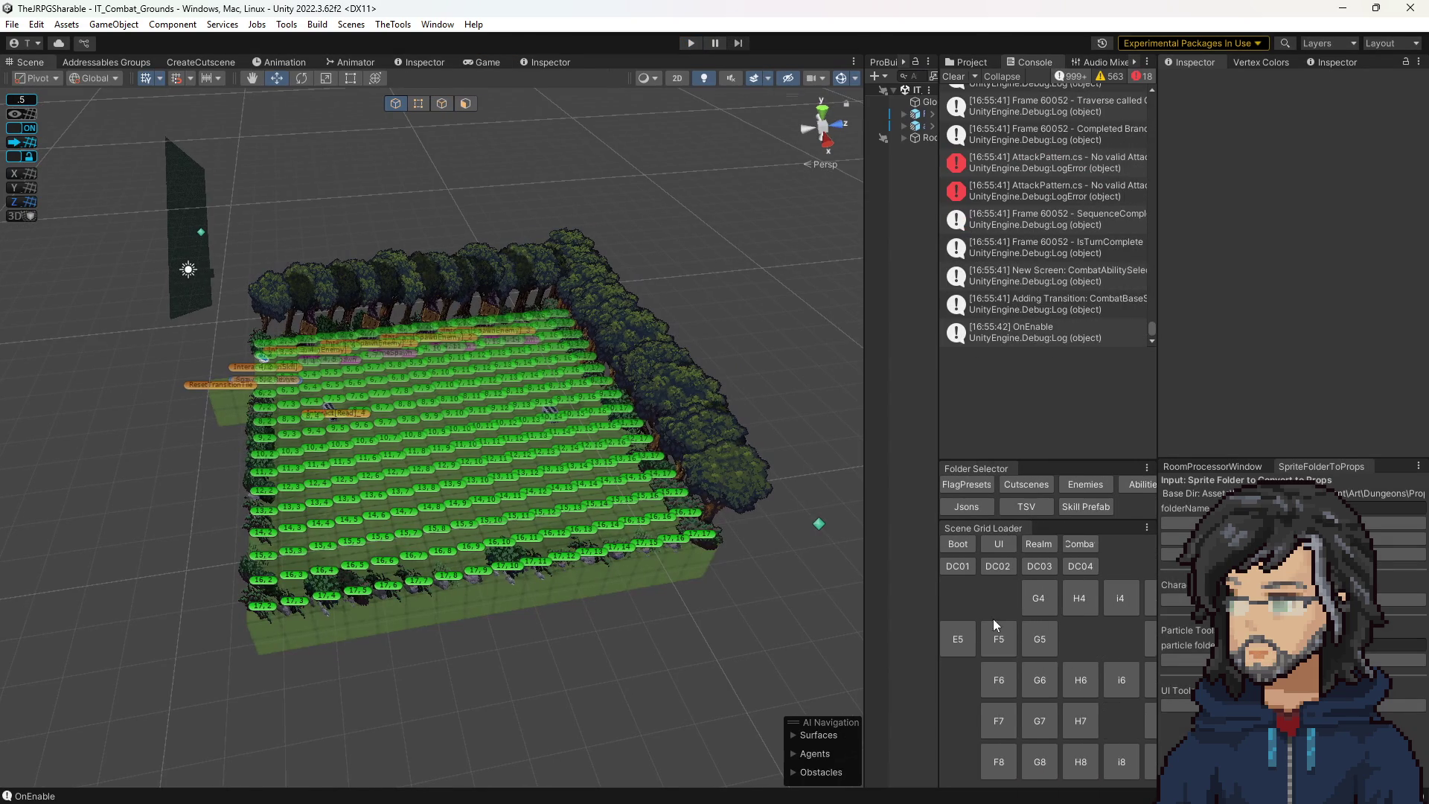
Load IT_Woods_Room_H6, IT_Goddess_Realm and IT_Woods_Room_F8 in turn from the Scene Grid Loader.
click(1076, 683)
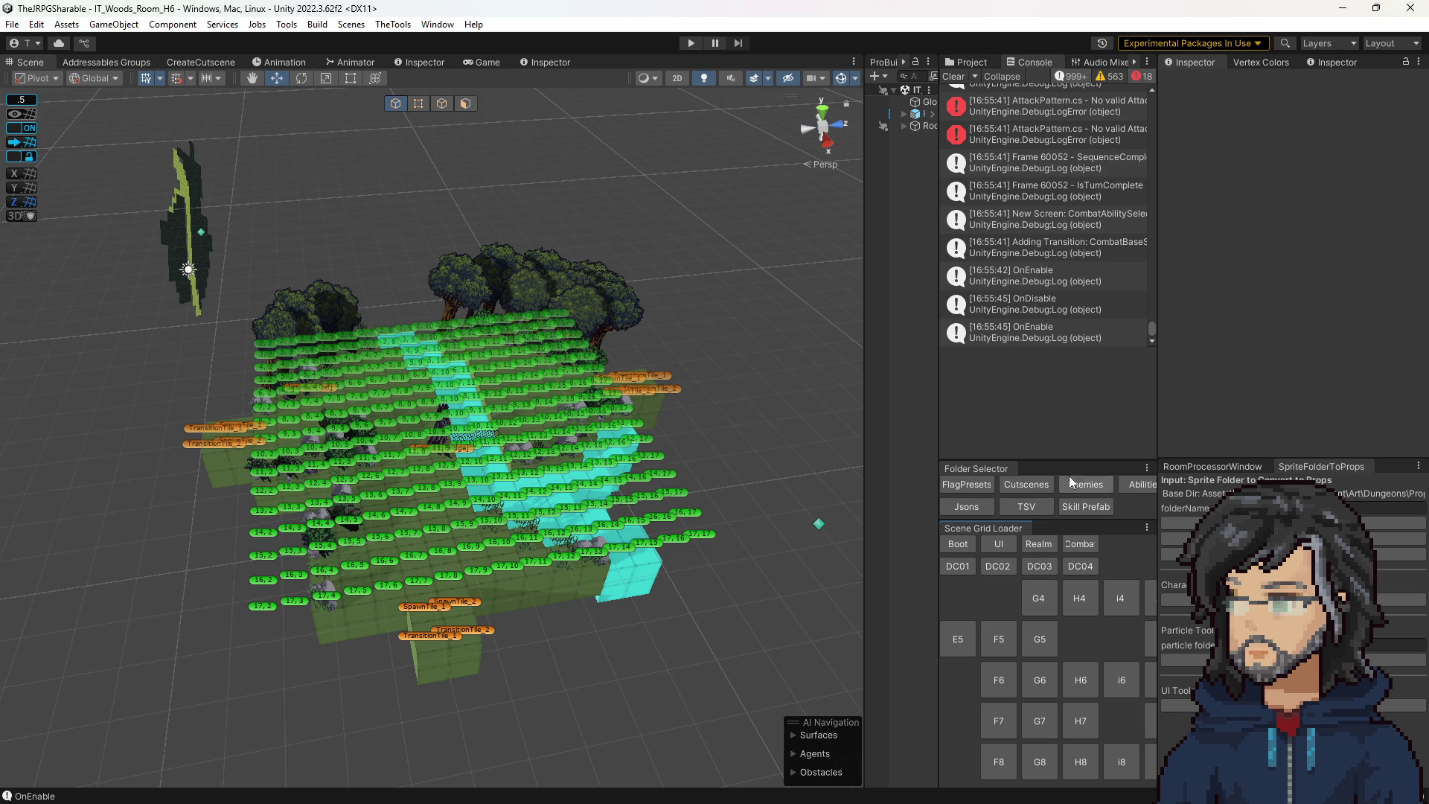
click(1038, 543)
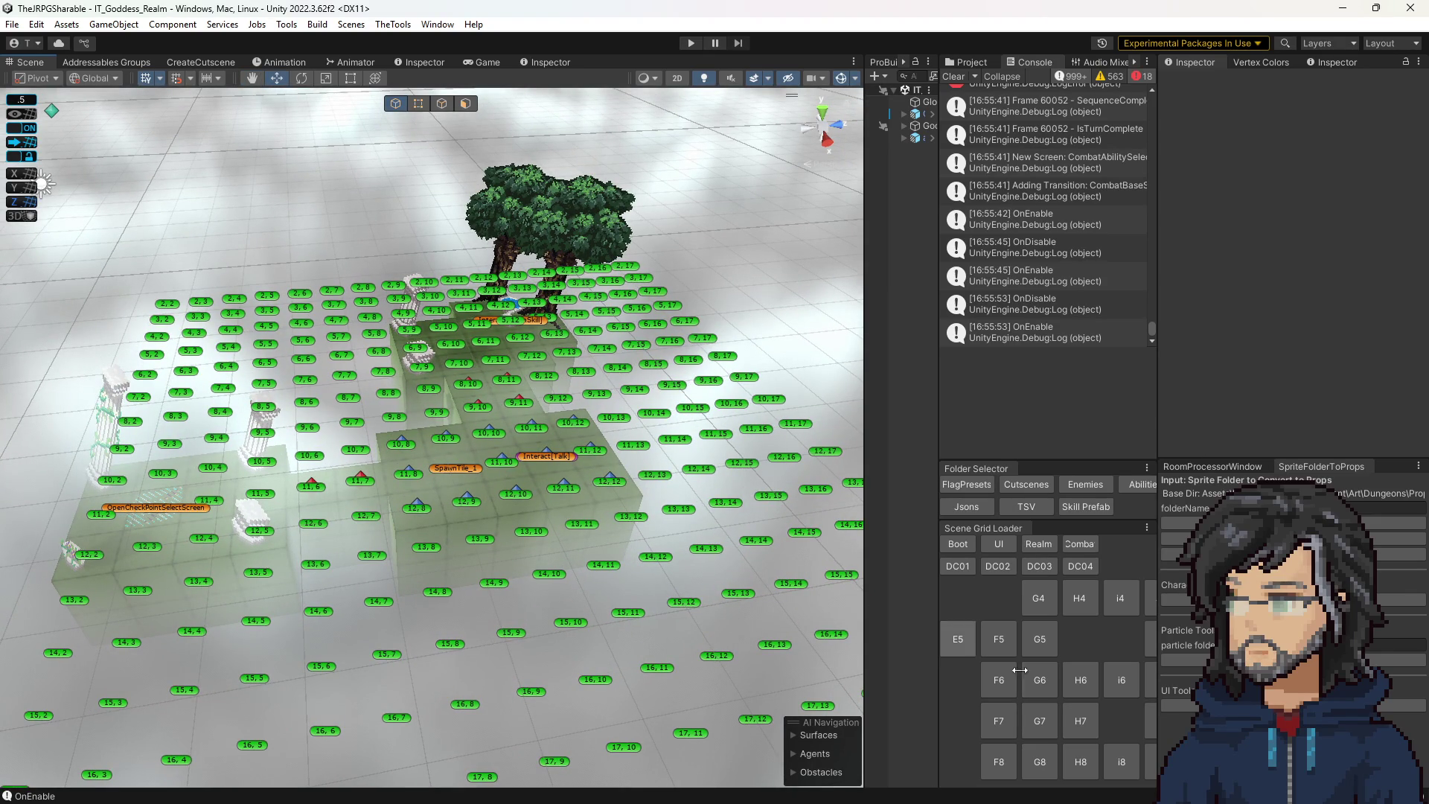
click(999, 762)
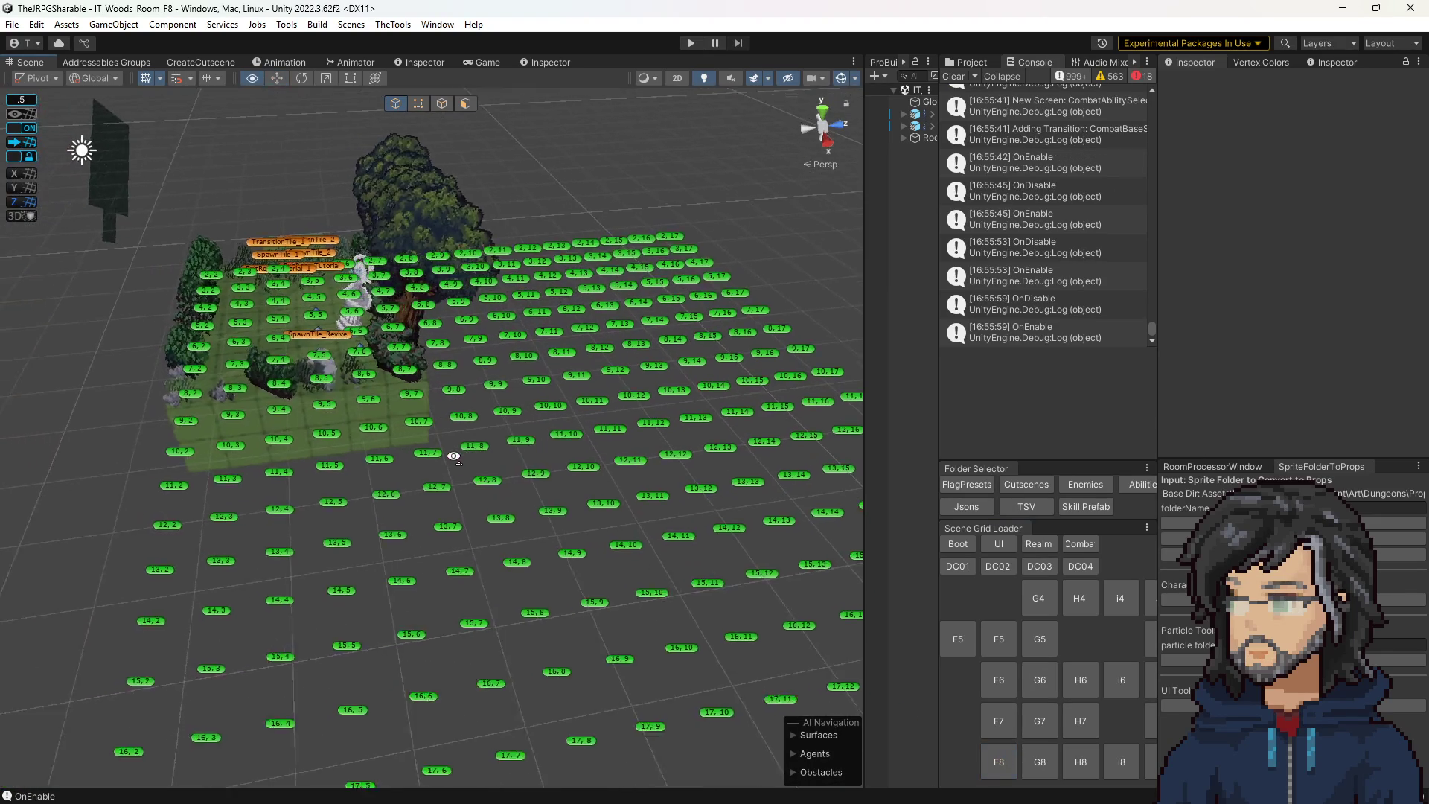
Inspect the F7 room from several angles, then load G6 and finally IT_Combat_Grounds.
drag(449, 455, 566, 476)
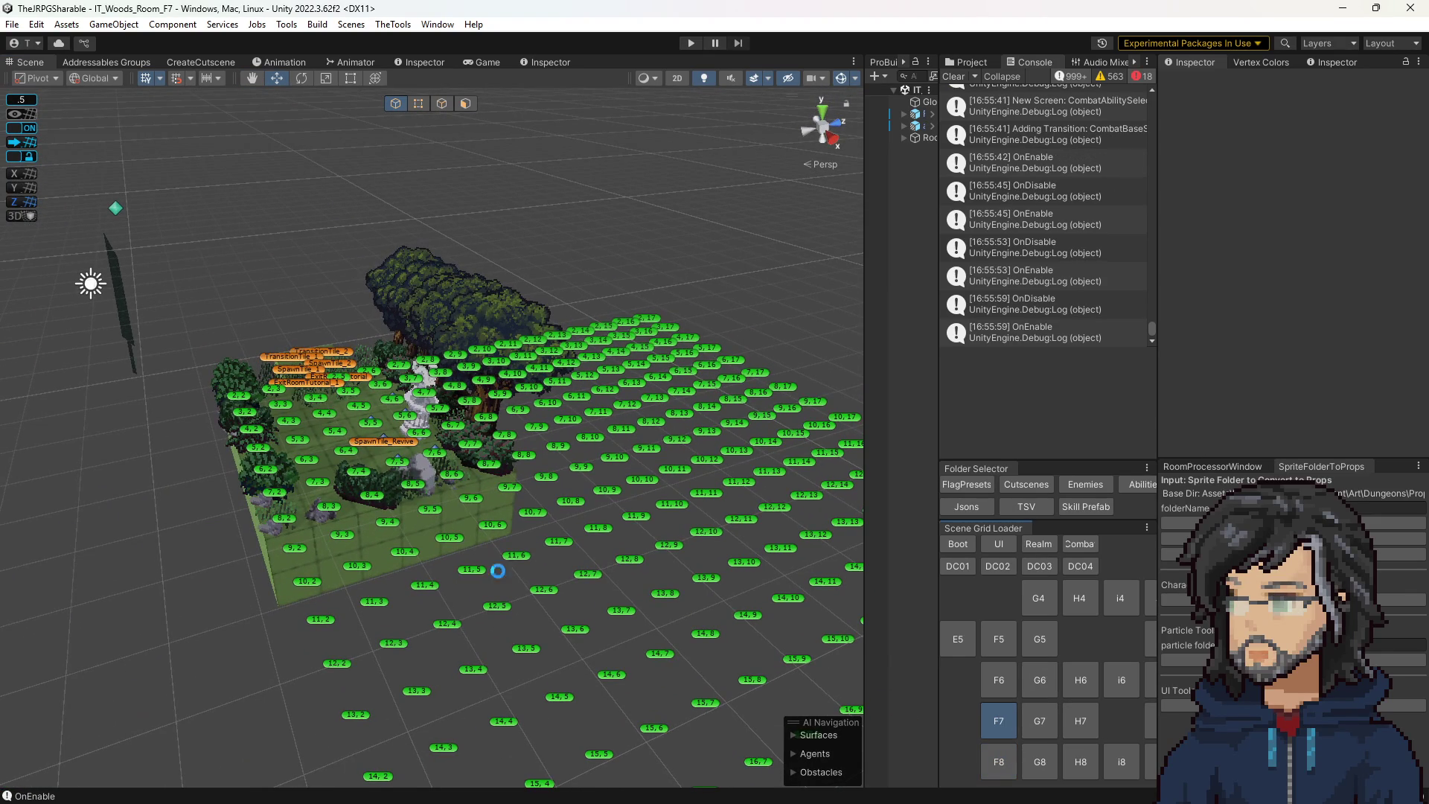
drag(523, 588, 614, 512)
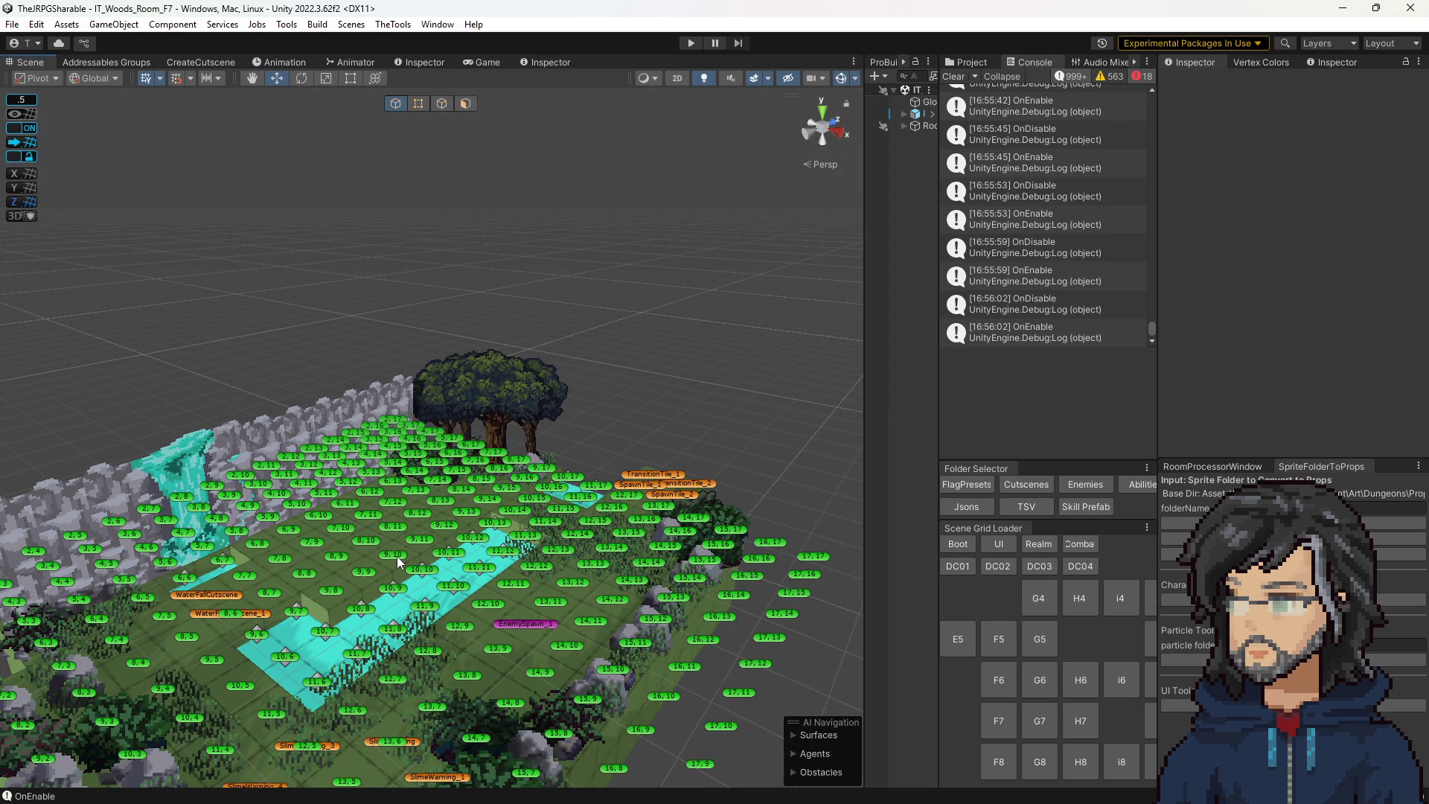
drag(401, 552, 443, 568)
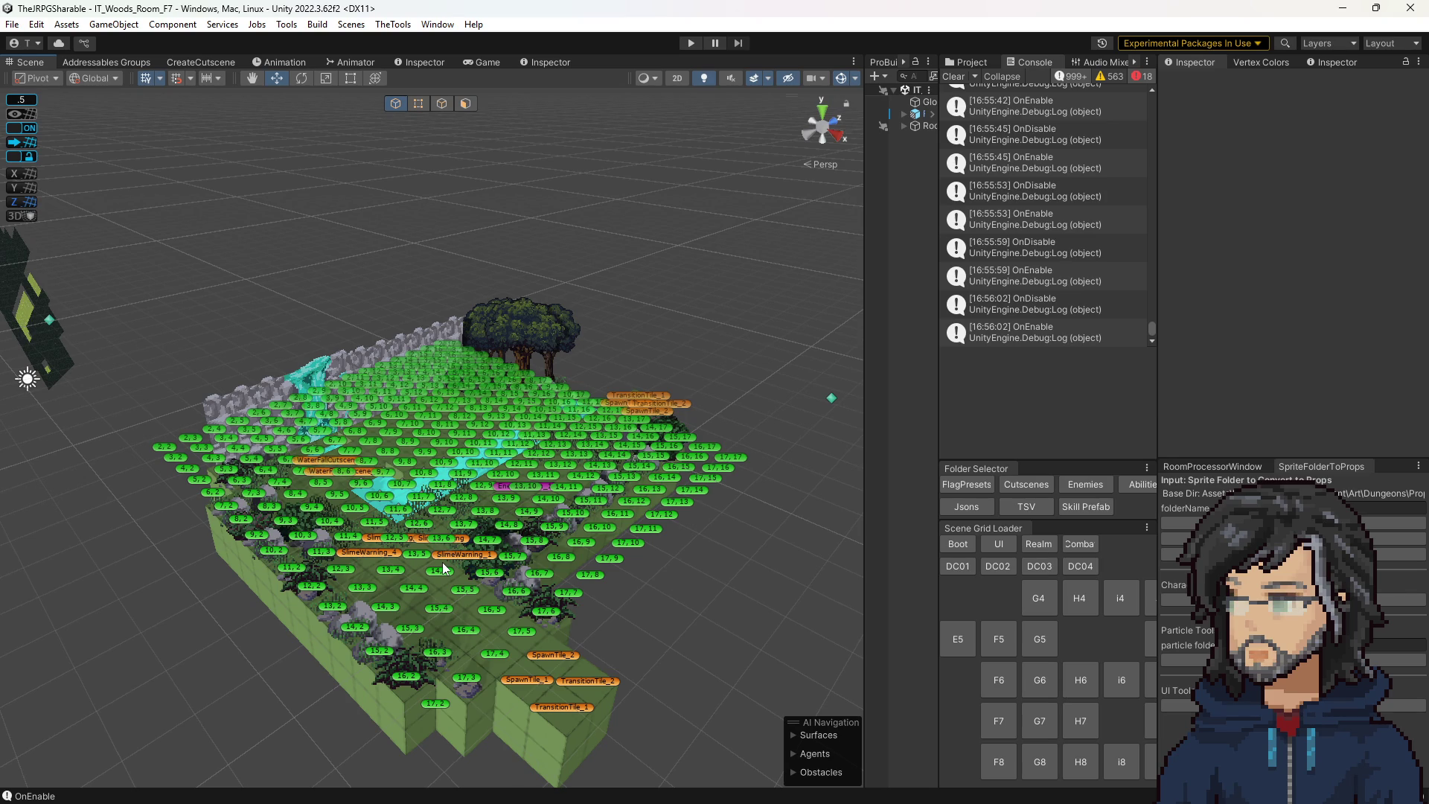
drag(666, 551, 678, 541)
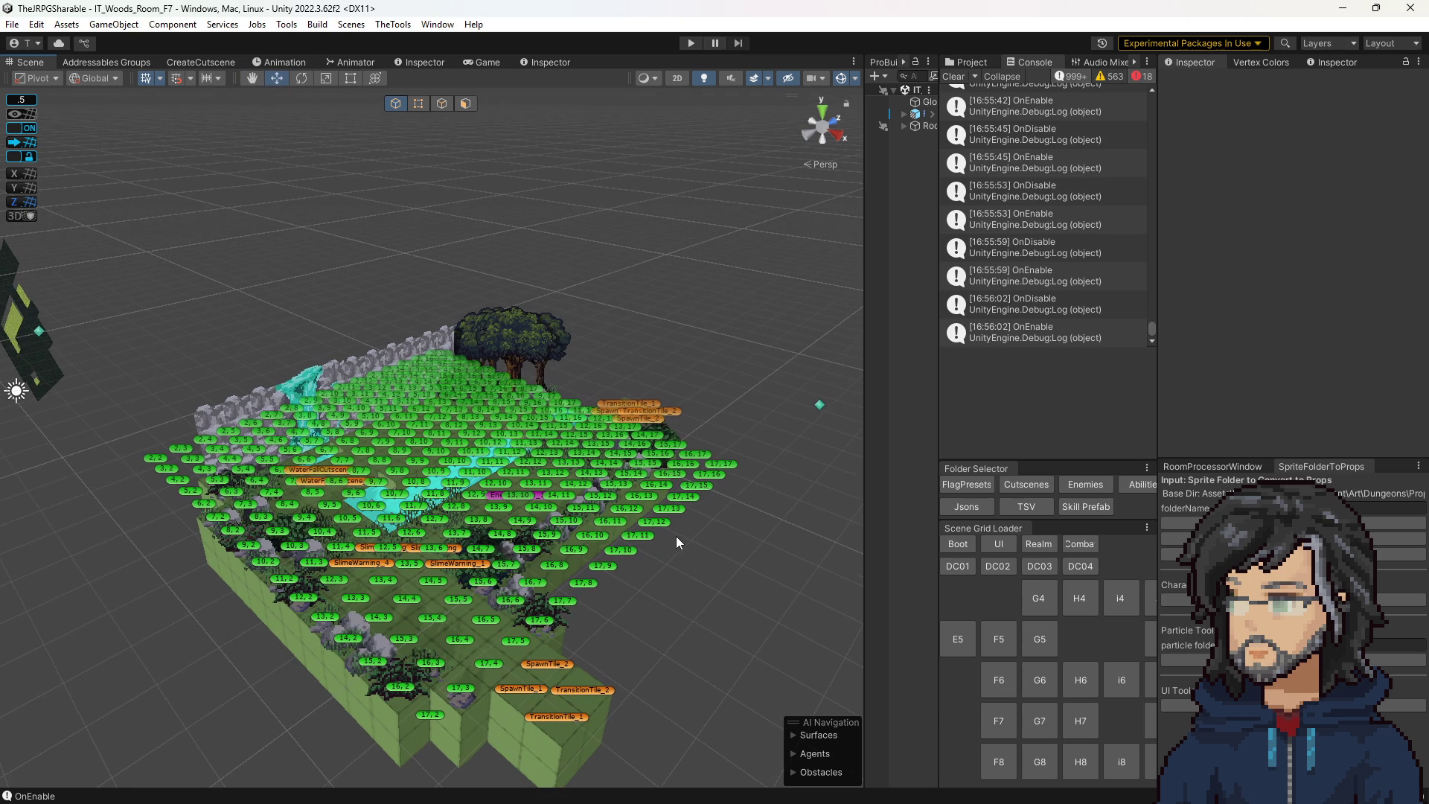
click(1046, 674)
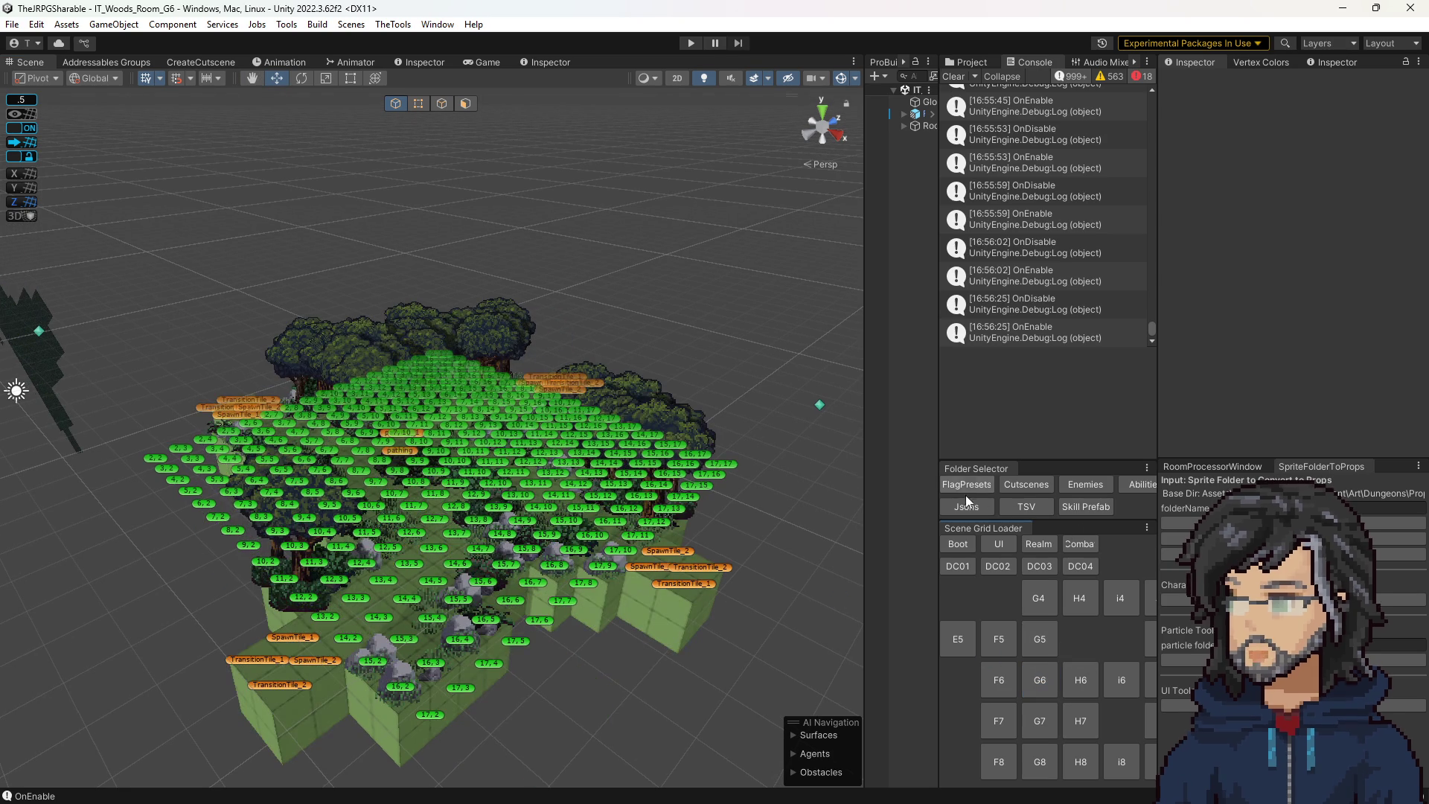
click(1069, 543)
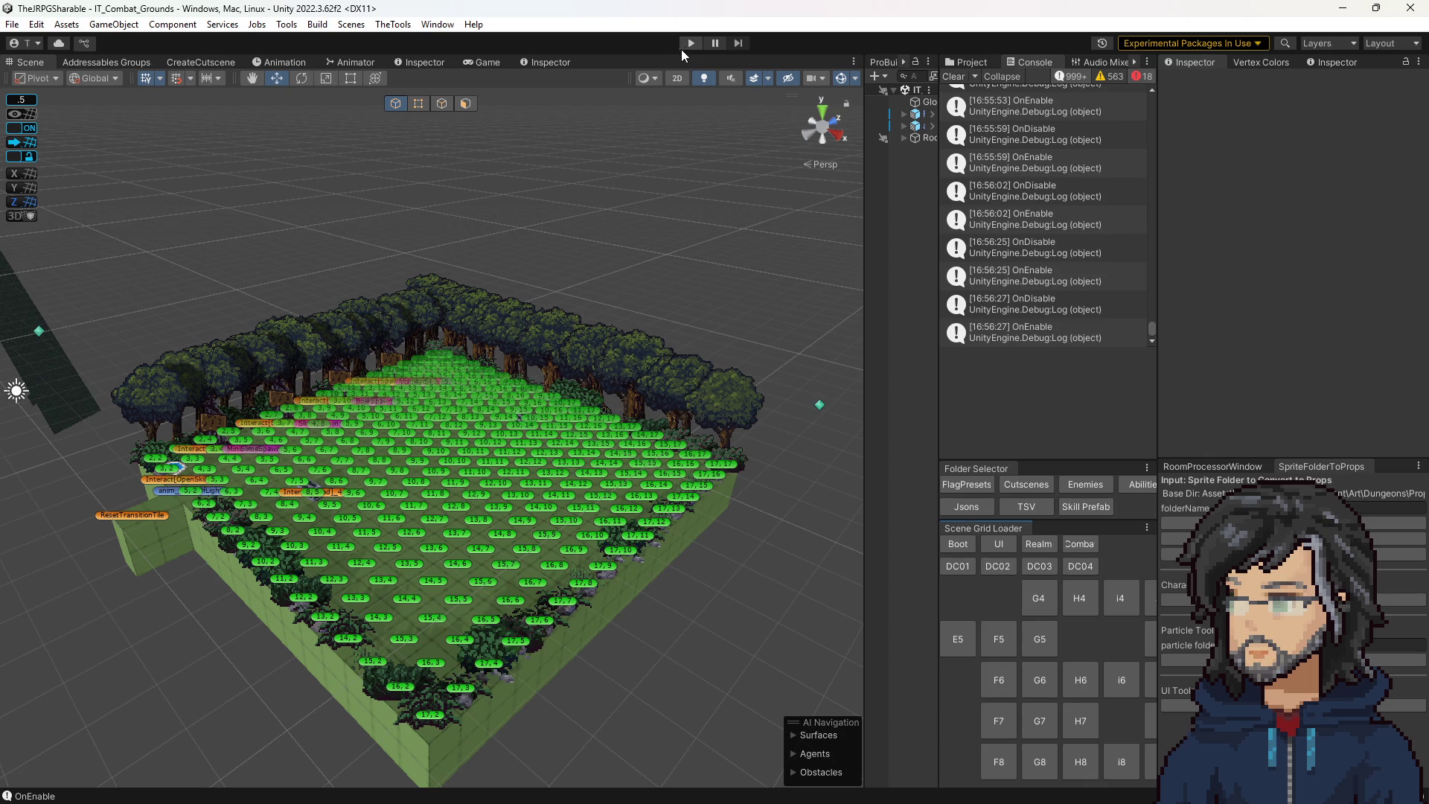
Play-test IT_Combat_Grounds with the Game view widened to render larger, then stop it.
click(686, 43)
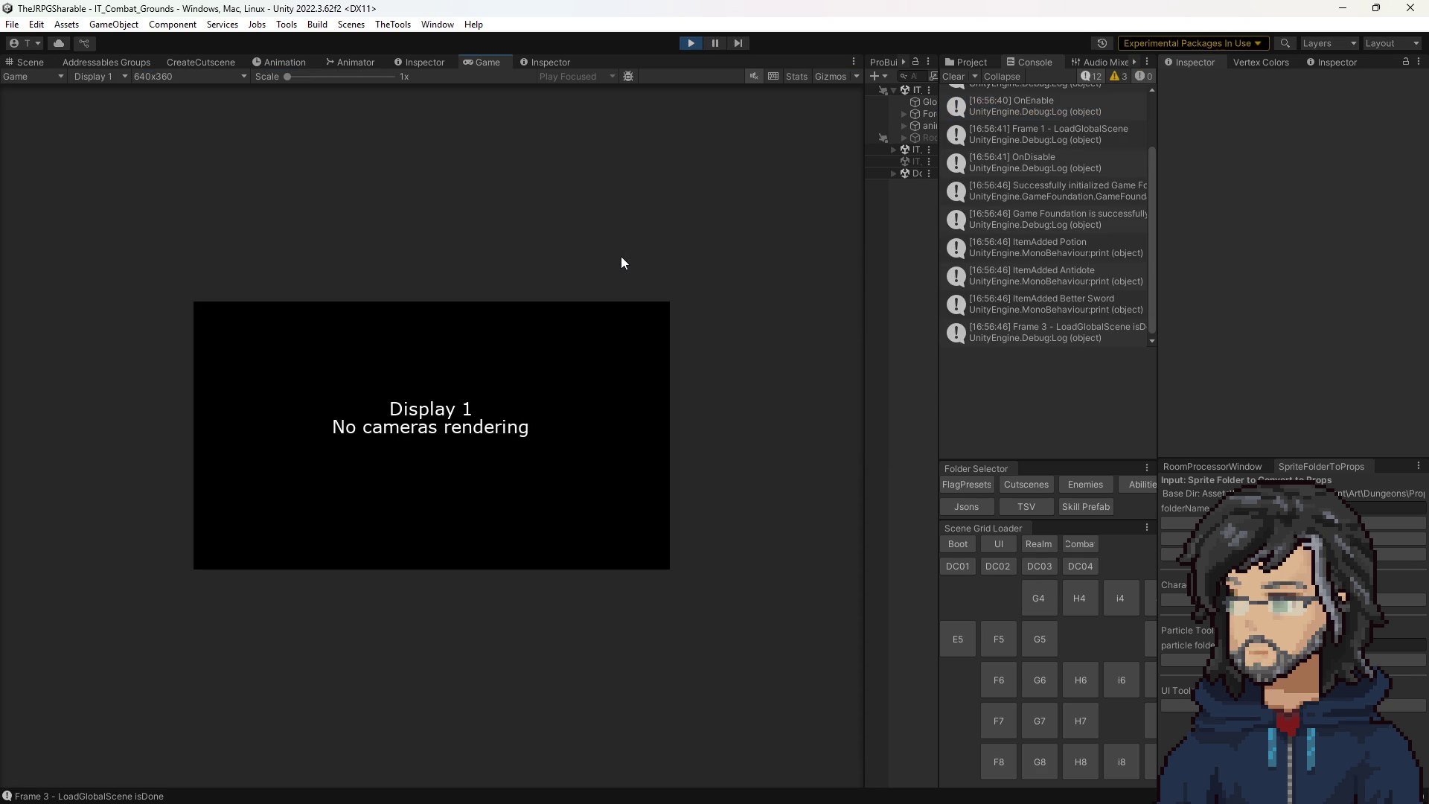
drag(863, 289, 1020, 325)
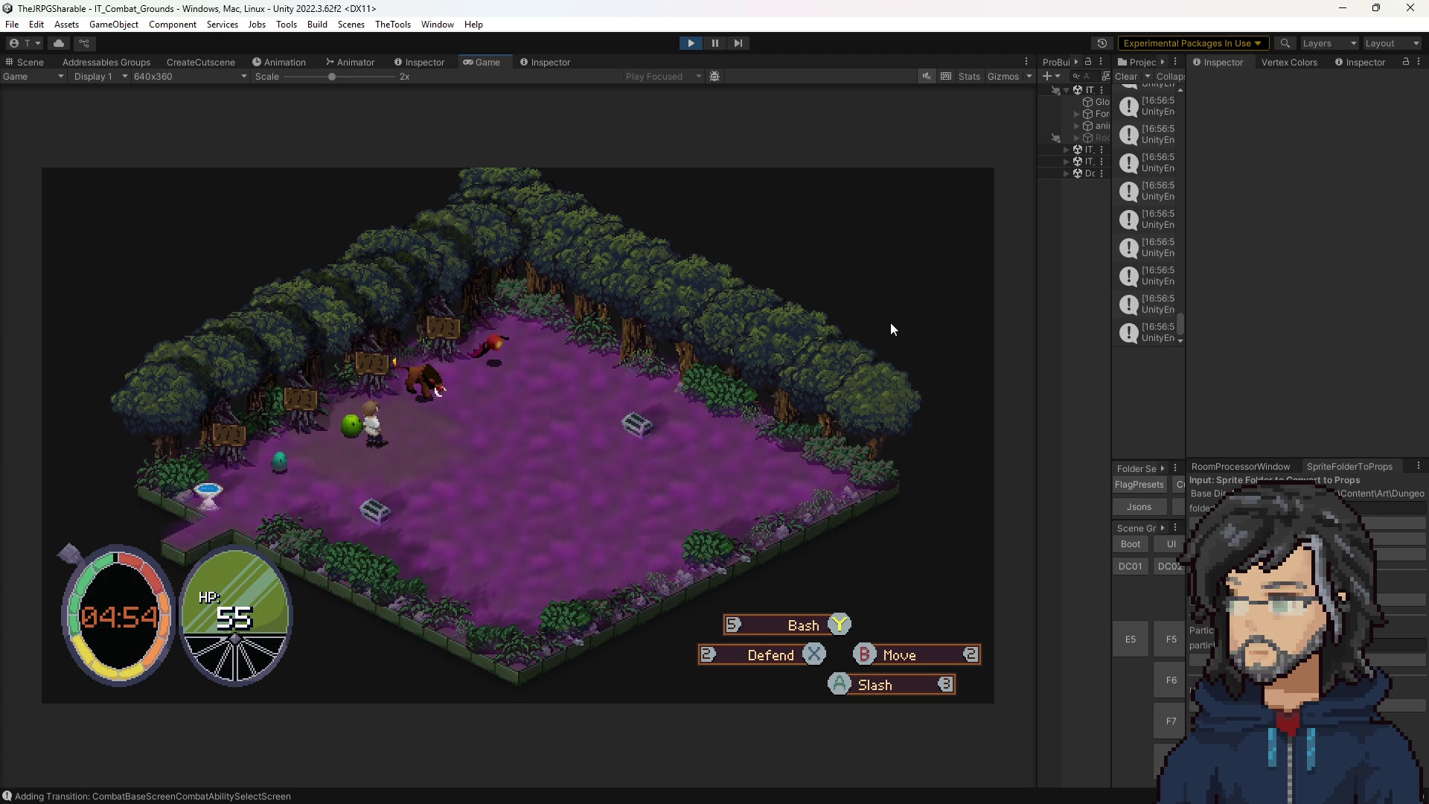
click(688, 46)
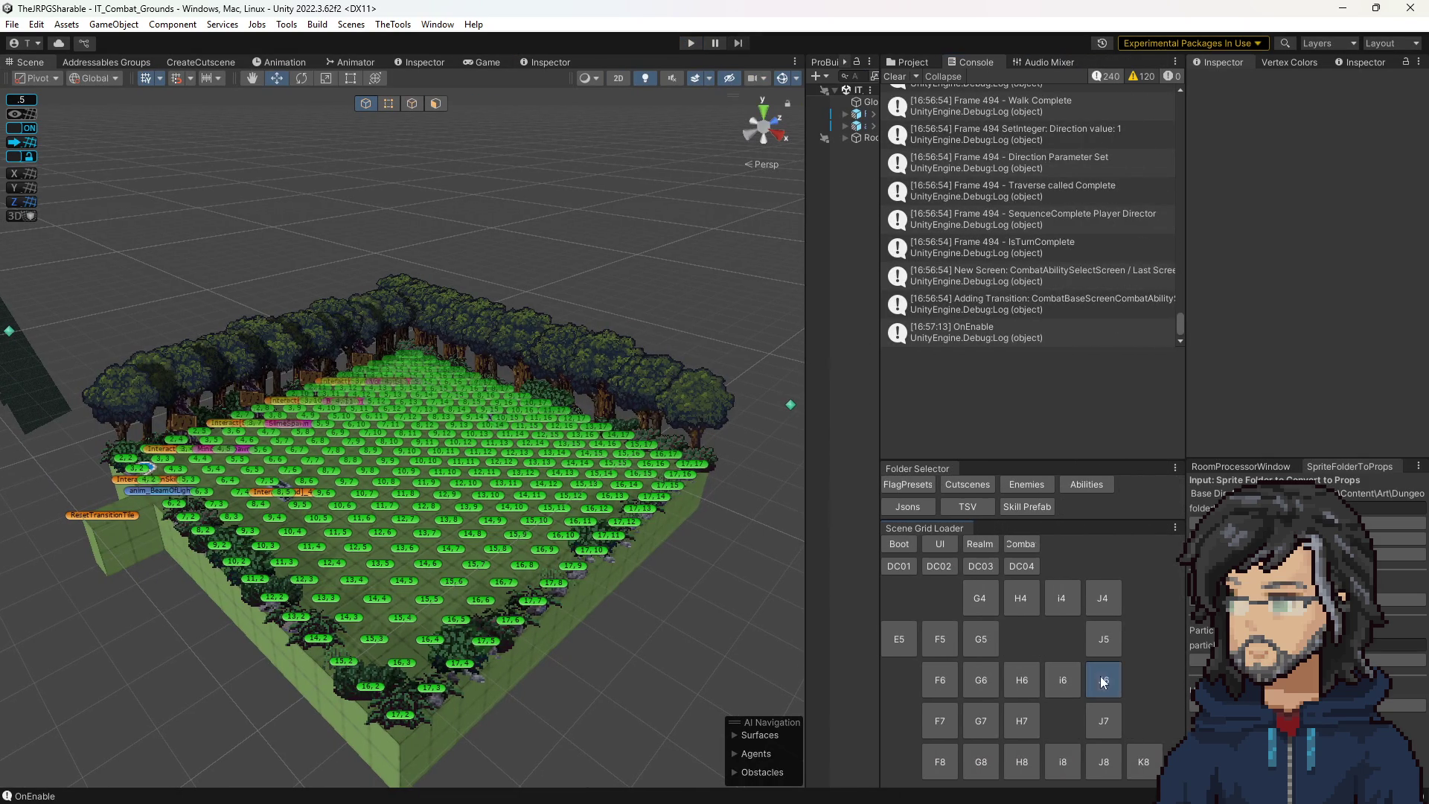
Load IT_Woods_Room_J6, clear the console log, and start playing the room.
click(1103, 680)
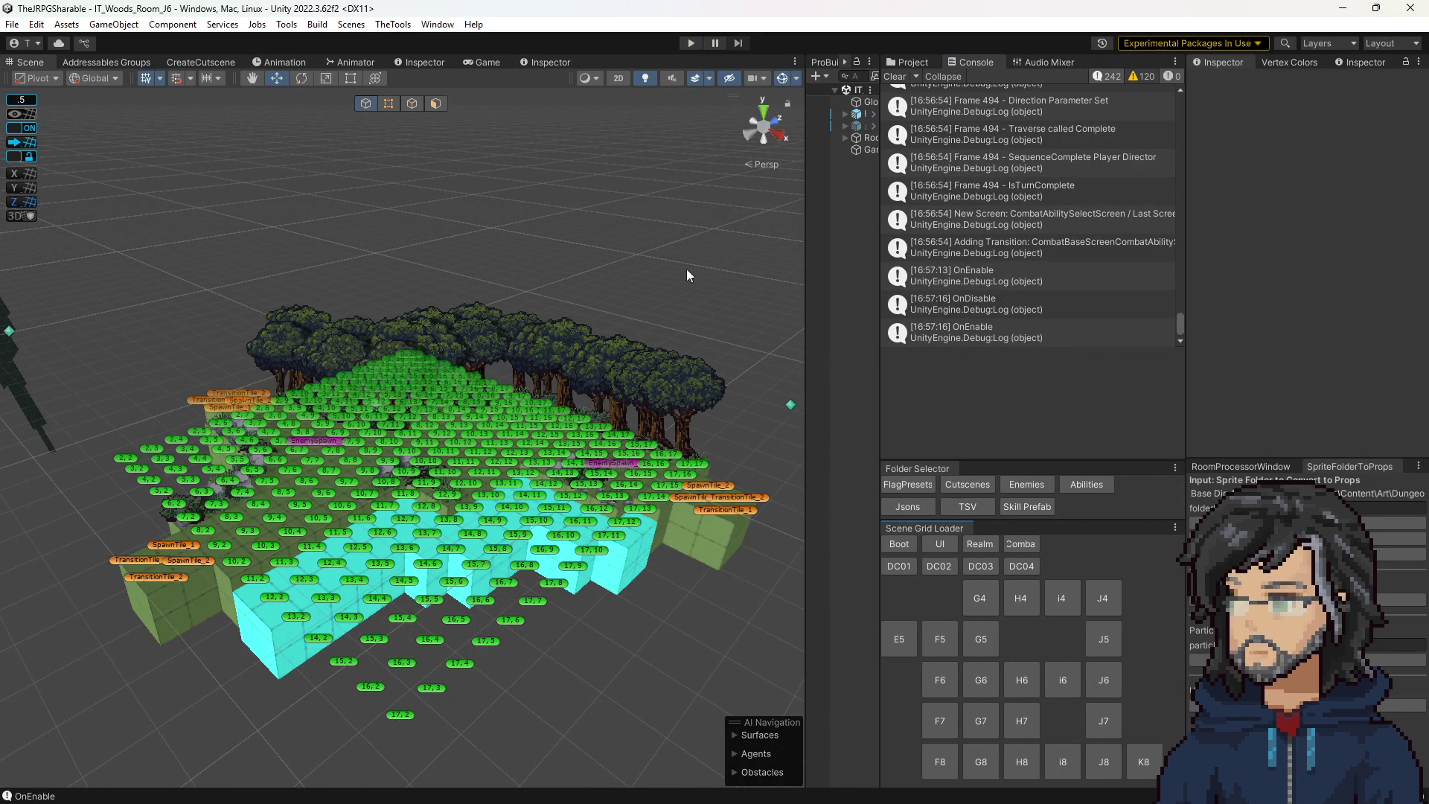
click(895, 76)
click(691, 42)
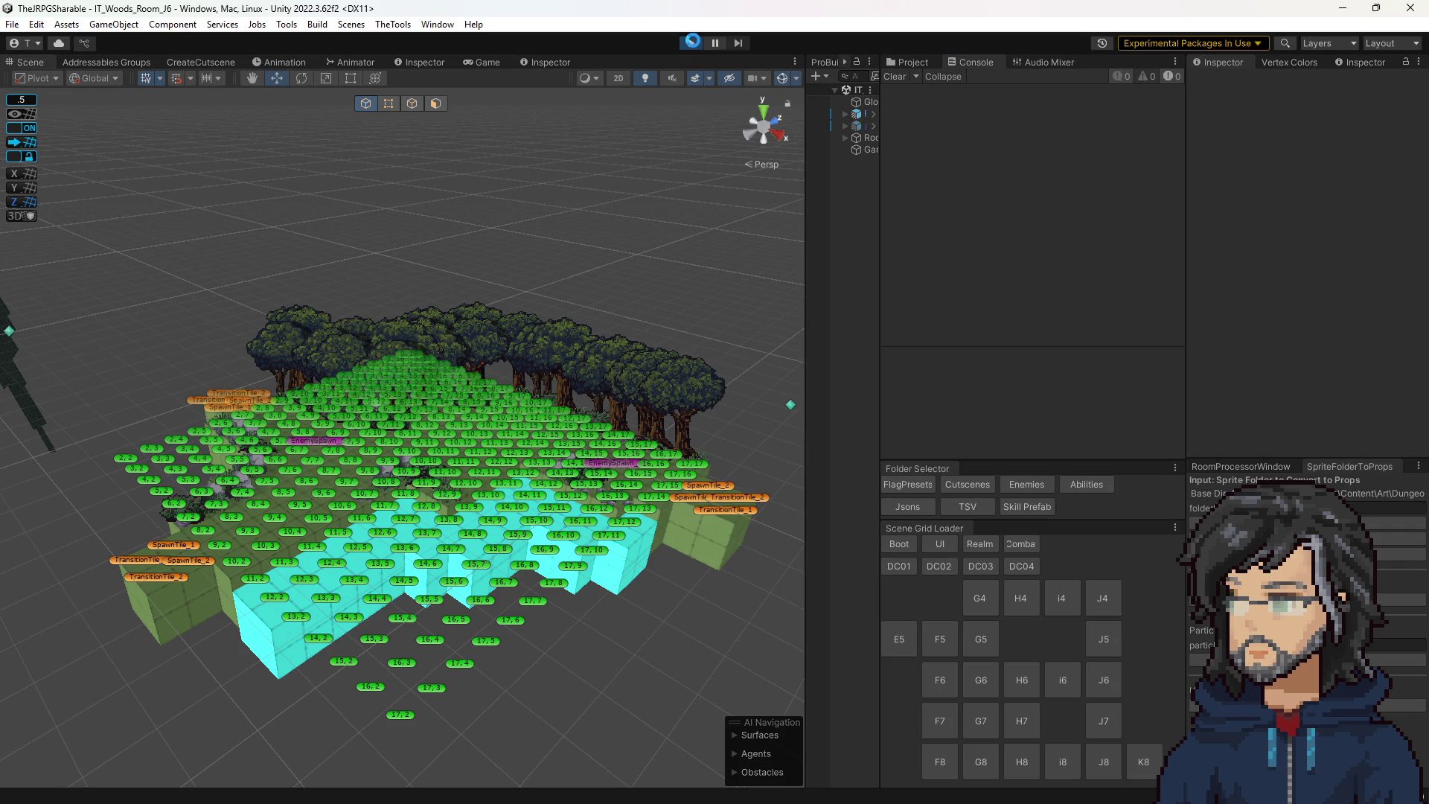